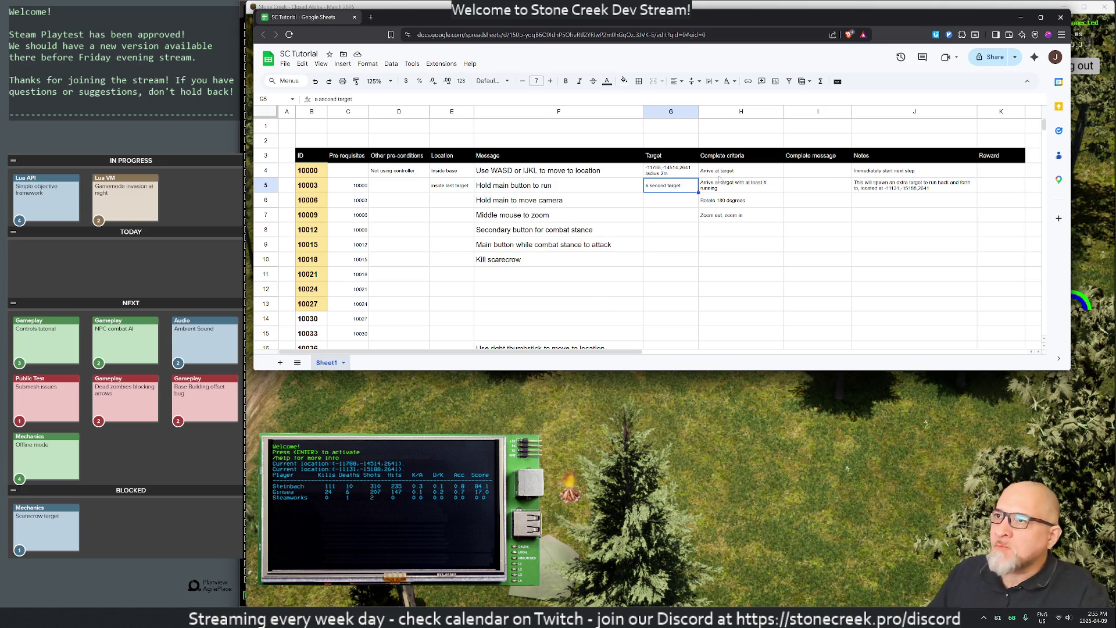
# Step: Move to step 10003's completion criteria, then respawn in Stone Creek and attack a creature near the camp
pyautogui.click(775, 509)
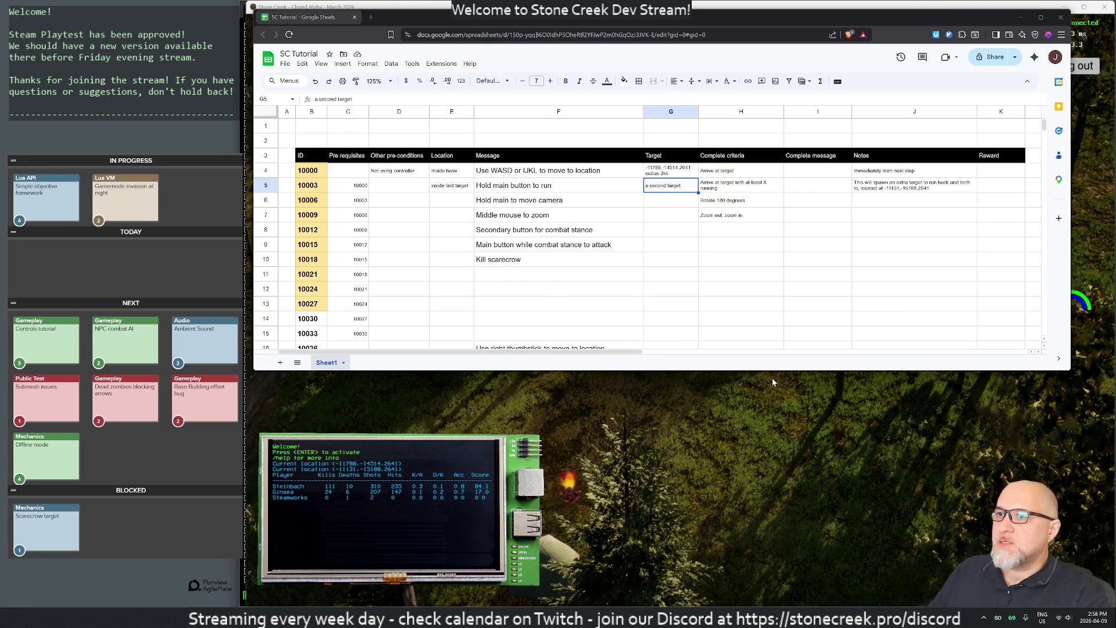
pyautogui.press('Right')
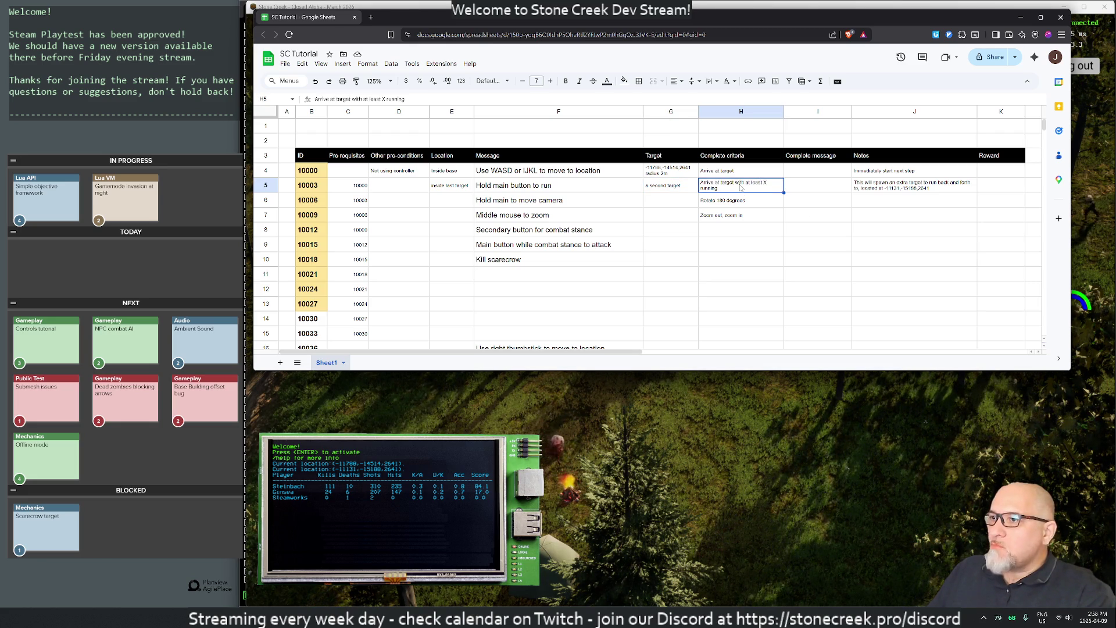
pyautogui.click(648, 413)
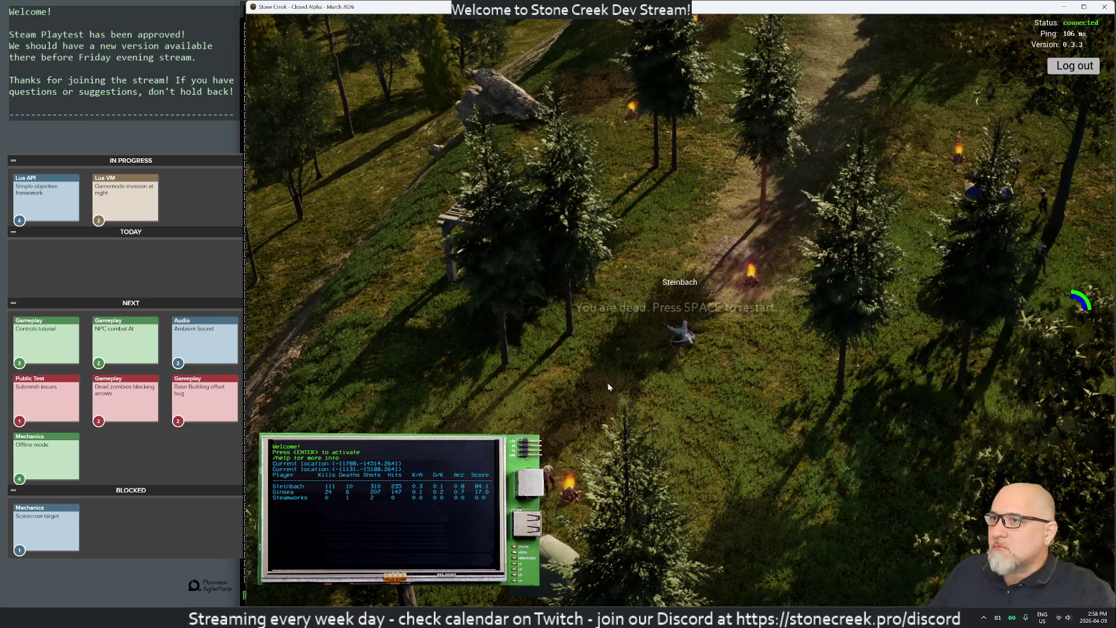
pyautogui.press('space')
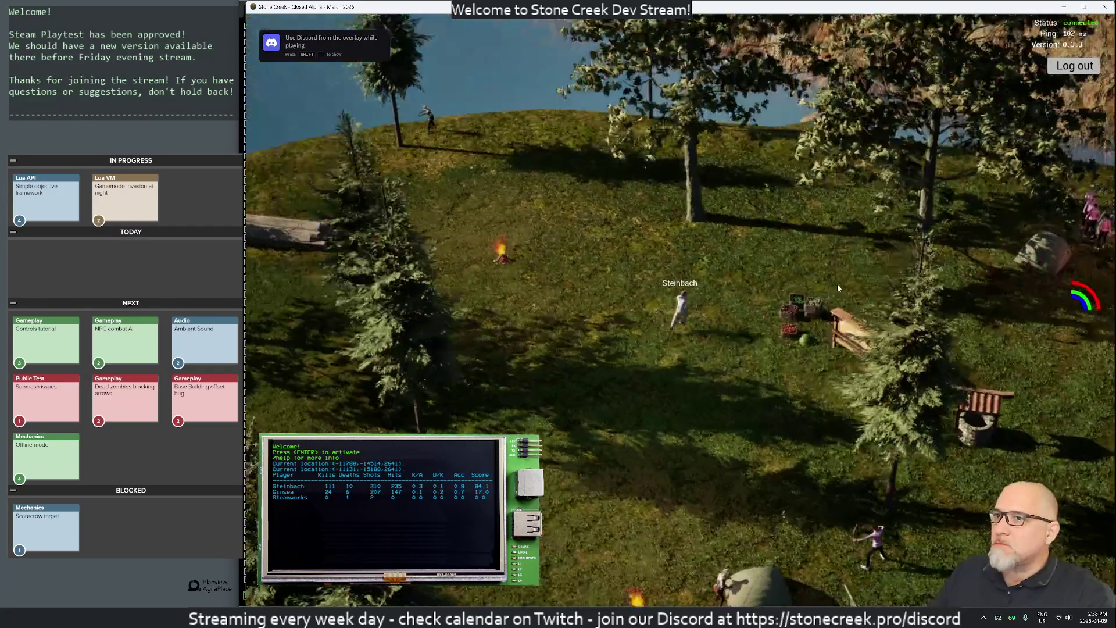
pyautogui.press('i')
pyautogui.press('i')
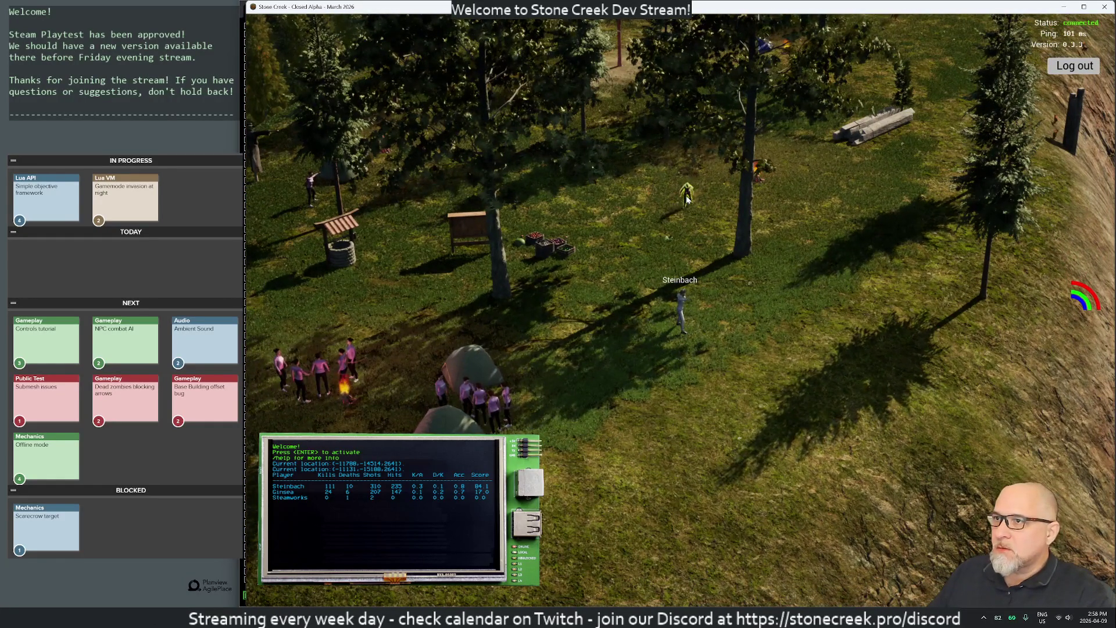
pyautogui.click(687, 230)
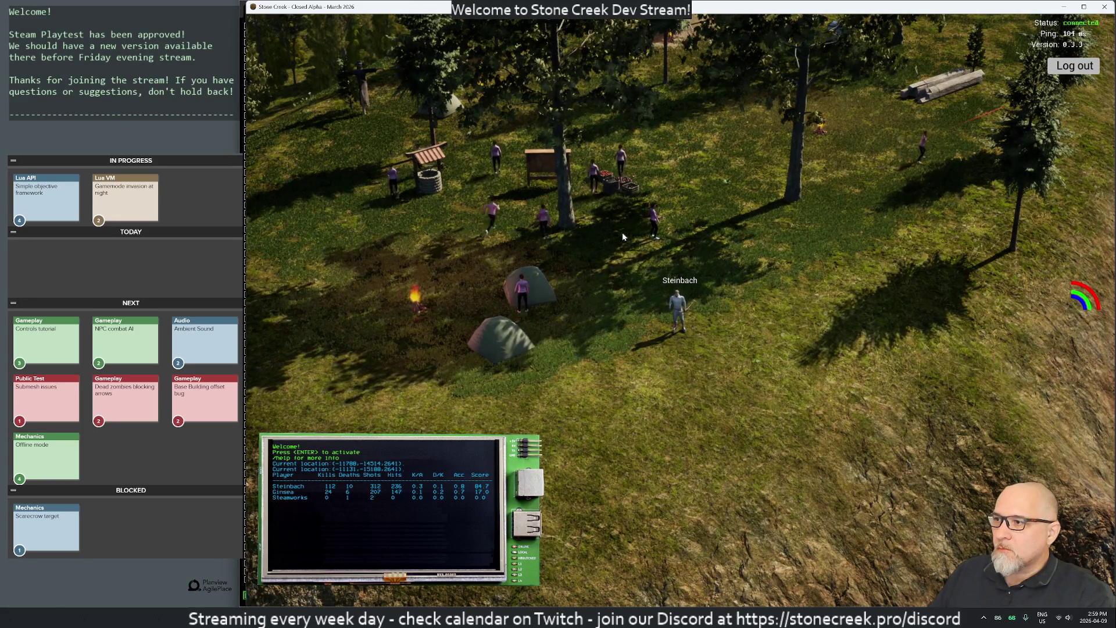
pyautogui.hotkey('alt', 'Tab')
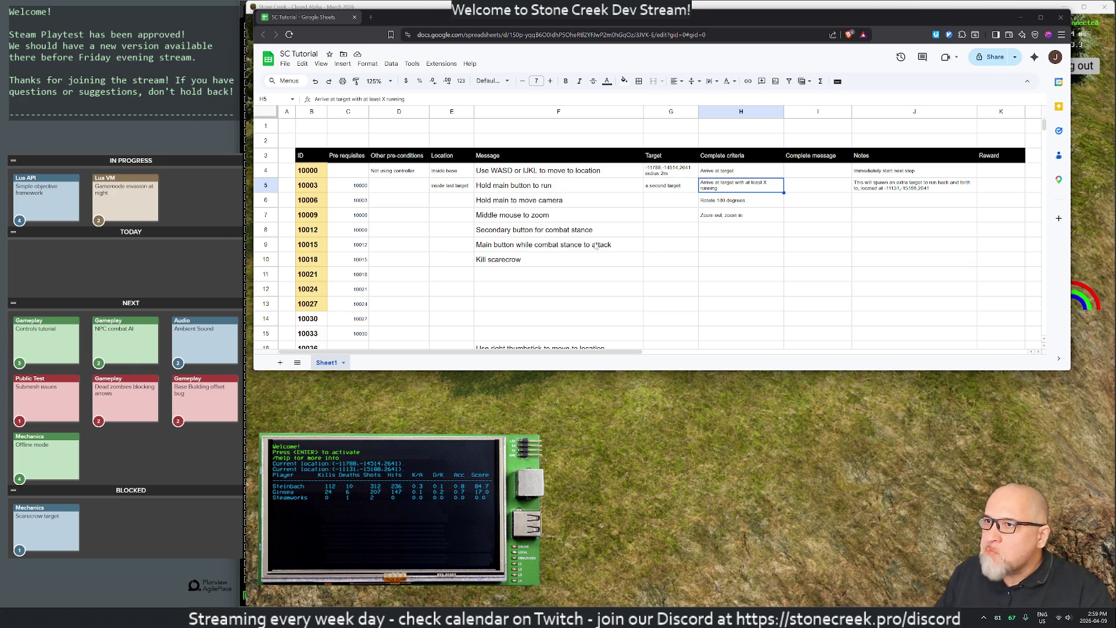
# Step: Write step 10006's note: send an "interested in message" so the player is notified about zoom out/zoom in
pyautogui.press('Down')
pyautogui.press('Right')
pyautogui.press('Right')
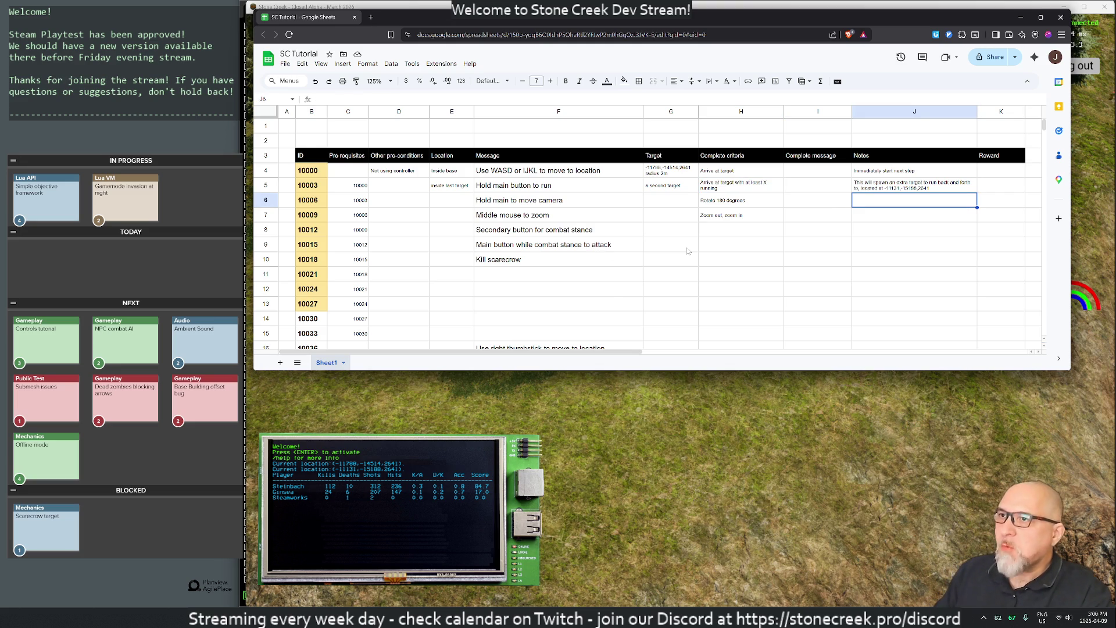
pyautogui.write('Send a ')
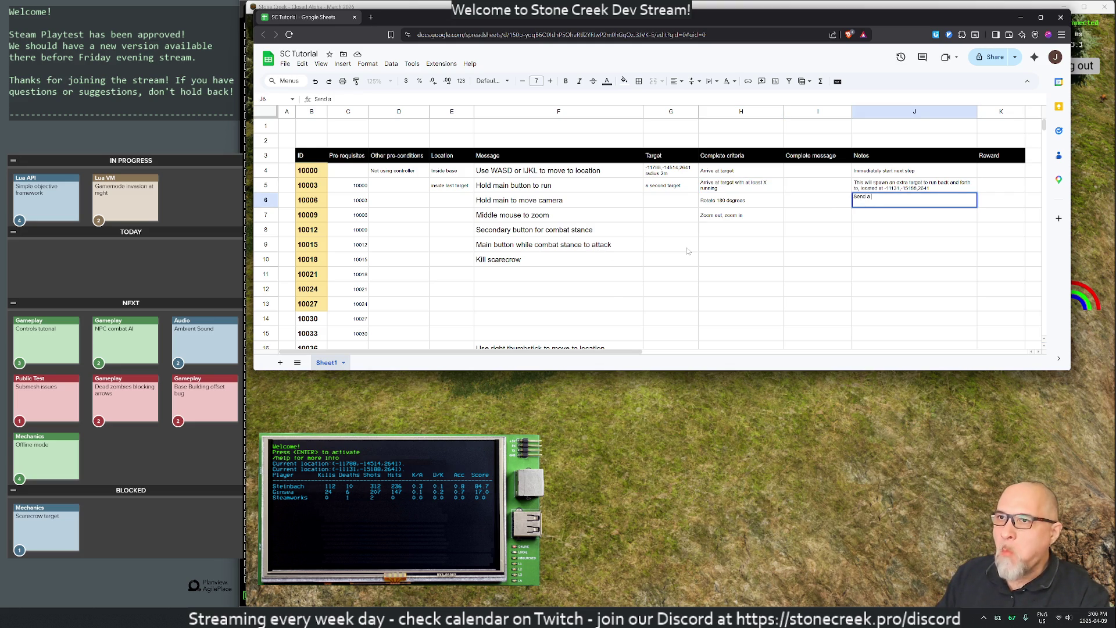
pyautogui.write('"temp')
pyautogui.press('BackSpace')
pyautogui.press('BackSpace')
pyautogui.press('BackSpace')
pyautogui.write('intere')
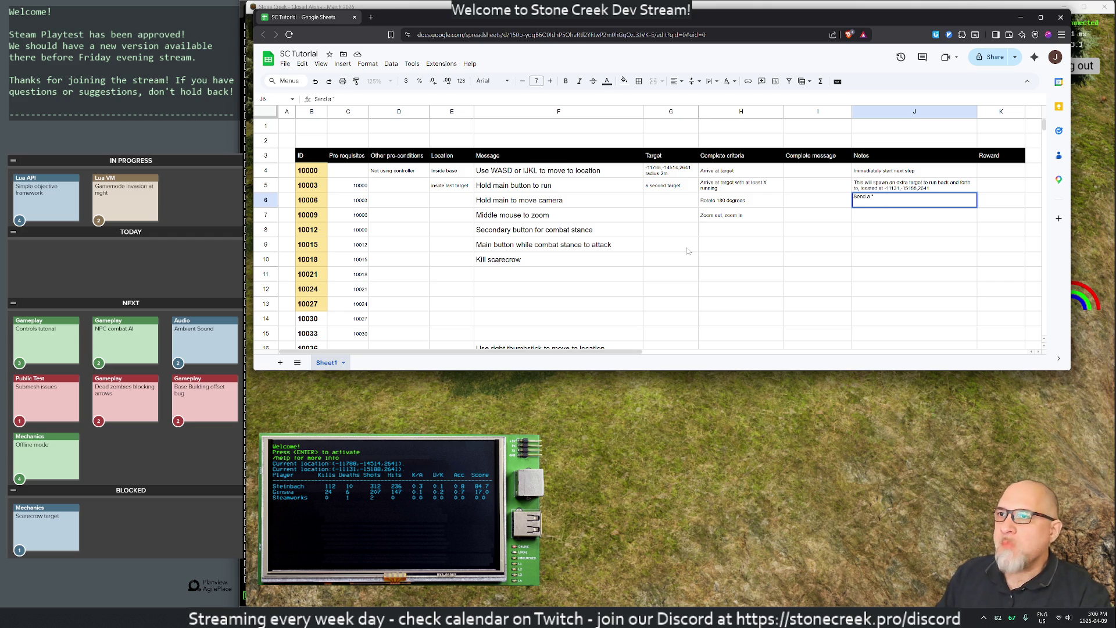
pyautogui.write('sted')
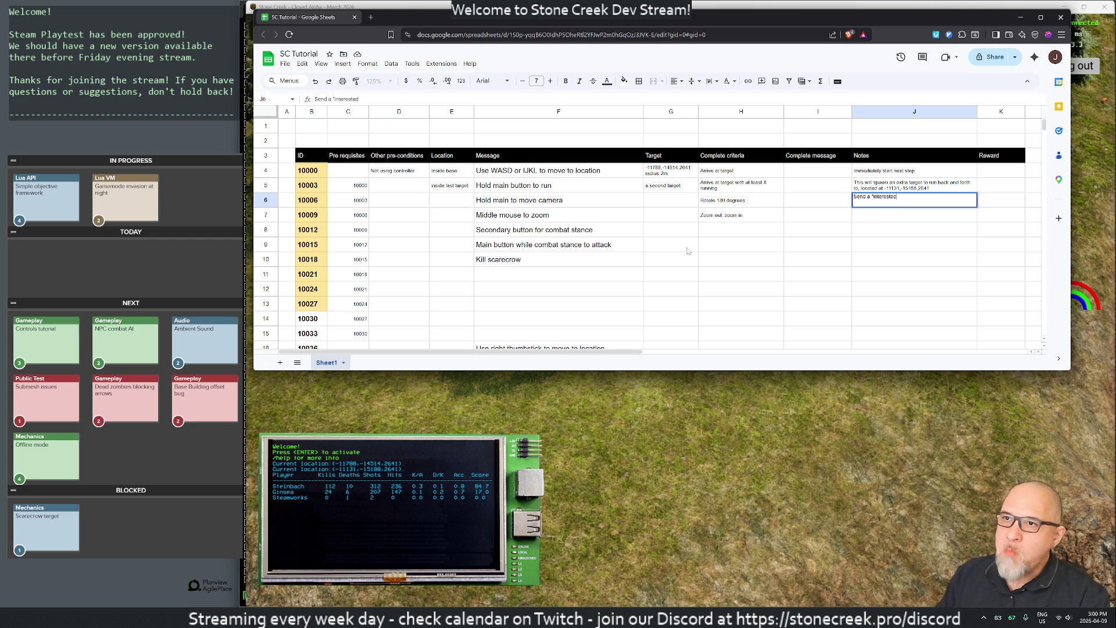
pyautogui.write(' in message" ')
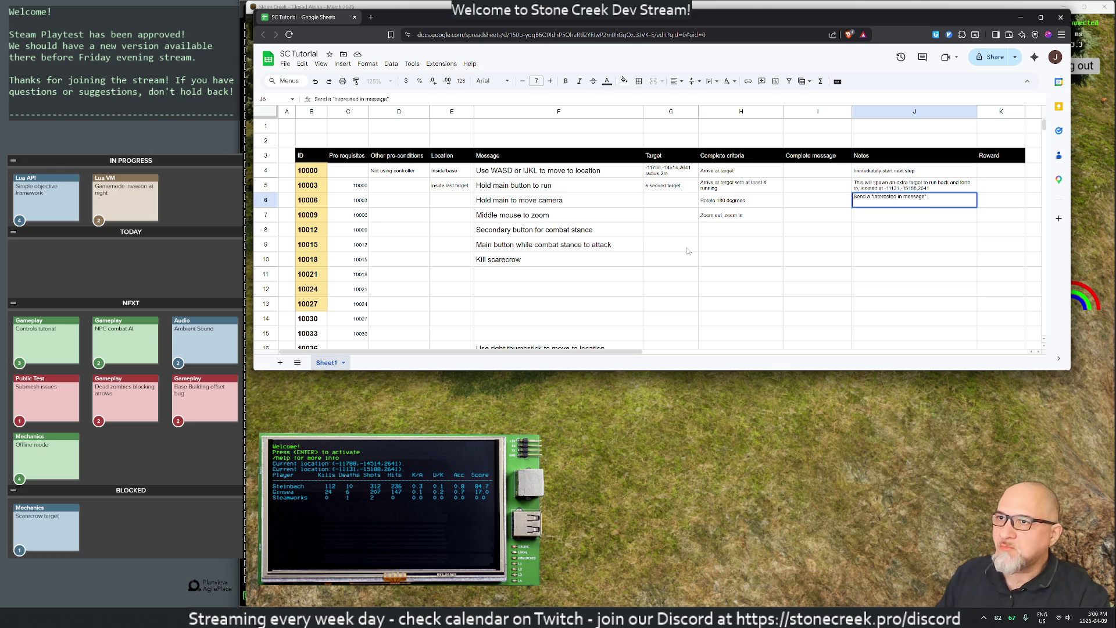
pyautogui.write('to the player to be notified a')
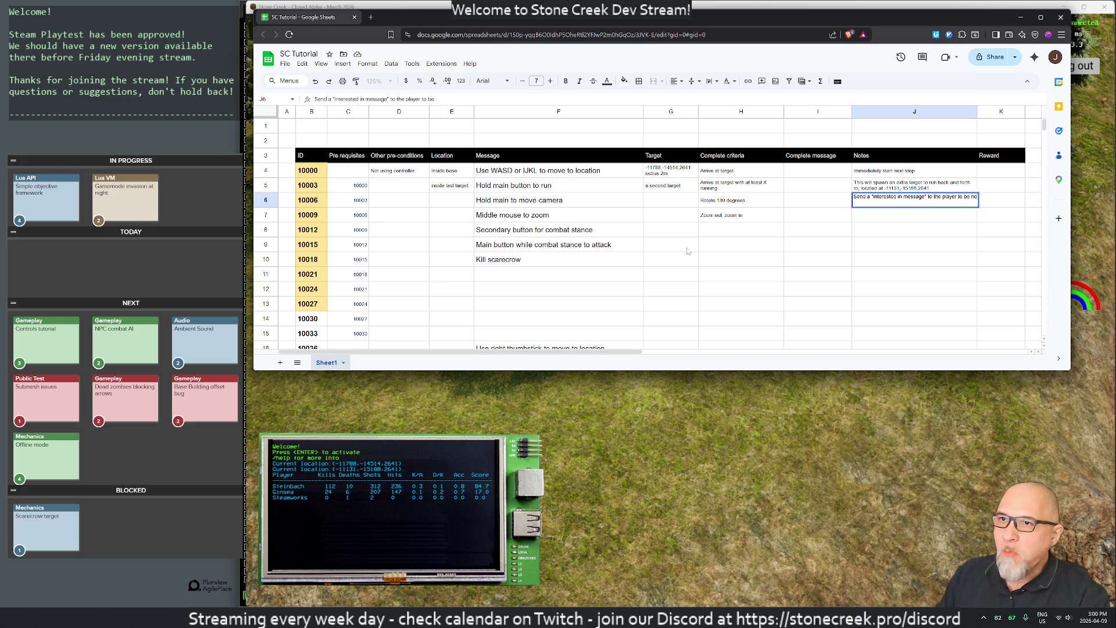
pyautogui.write('bout')
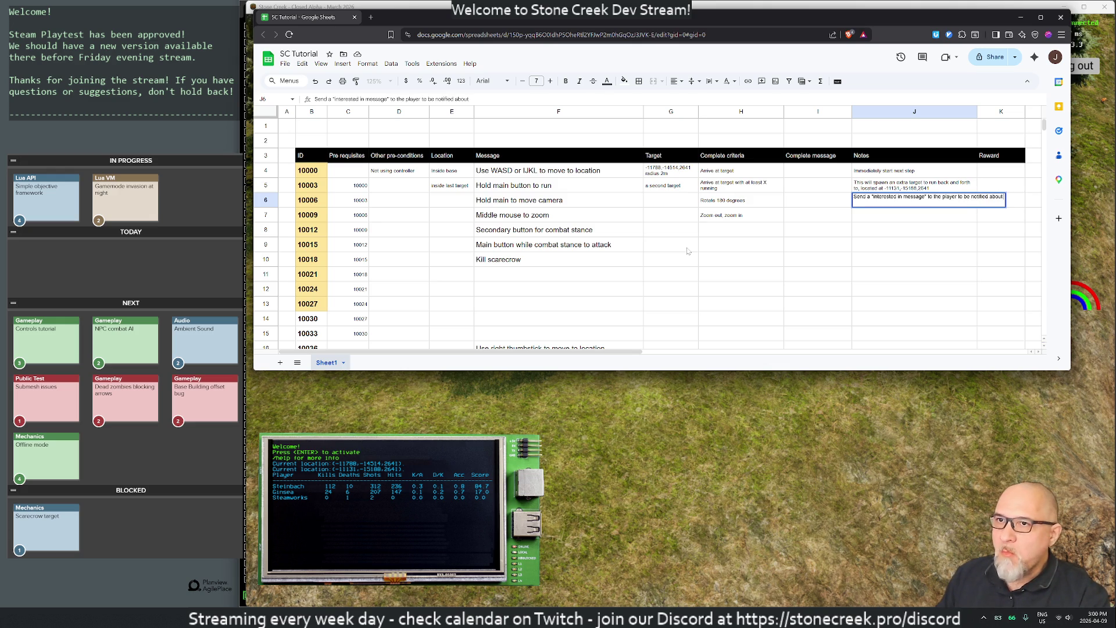
pyautogui.write(' a zoom out')
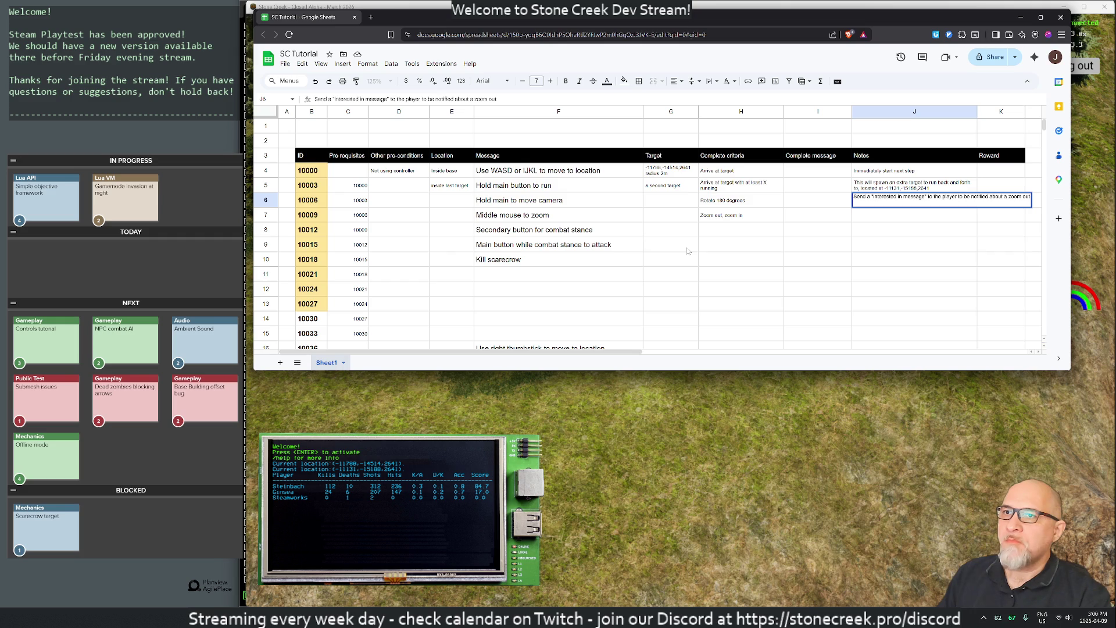
pyautogui.write('/zoom in')
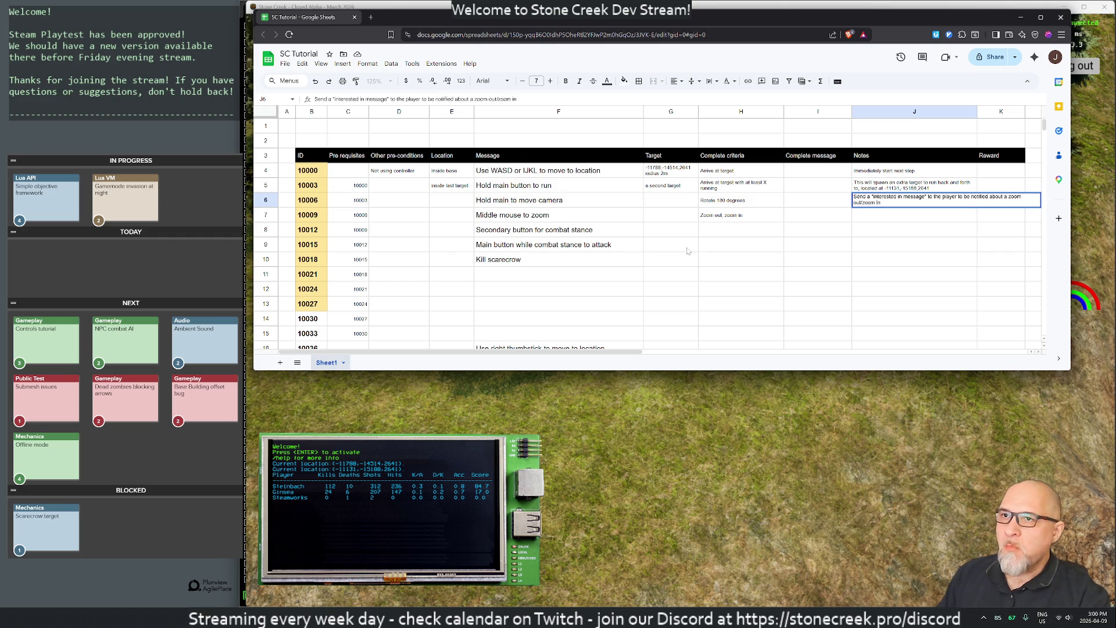
pyautogui.write('.')
pyautogui.press('Return')
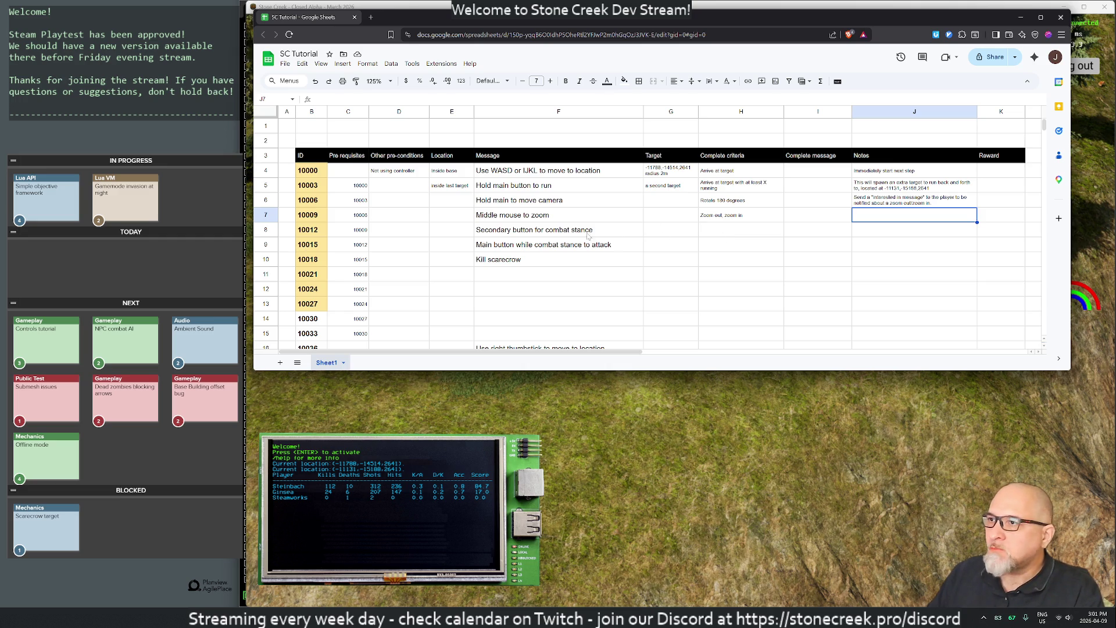
# Step: Select the combat stance message cell for step 10012
pyautogui.click(546, 231)
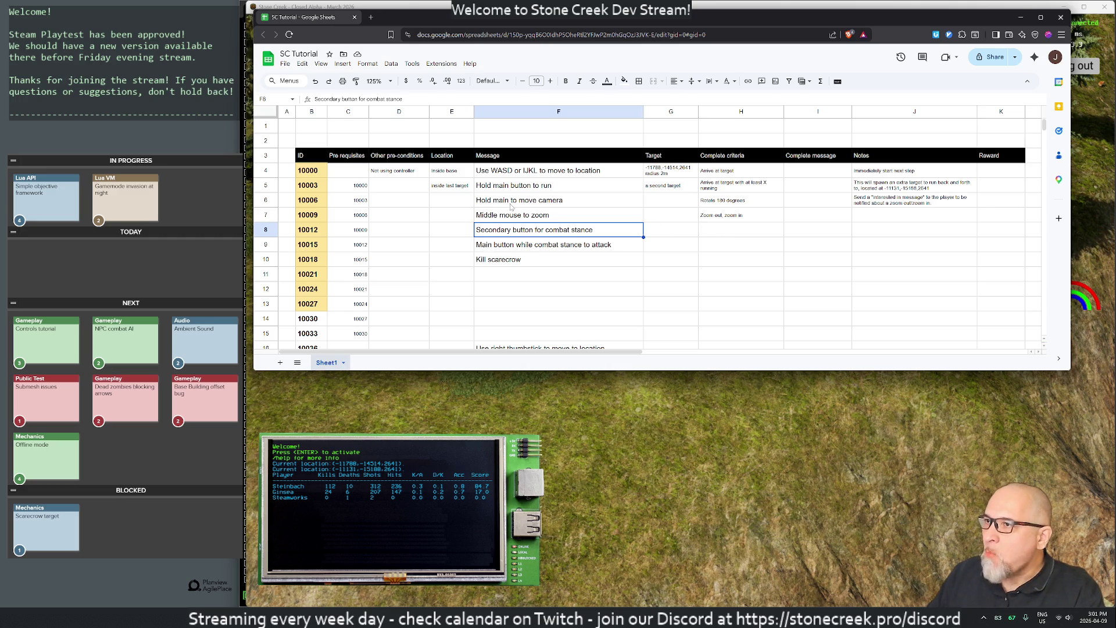
# Step: Add 'while walking' to the move camera message
pyautogui.click(511, 206)
pyautogui.doubleClick(511, 206)
pyautogui.write('while walking')
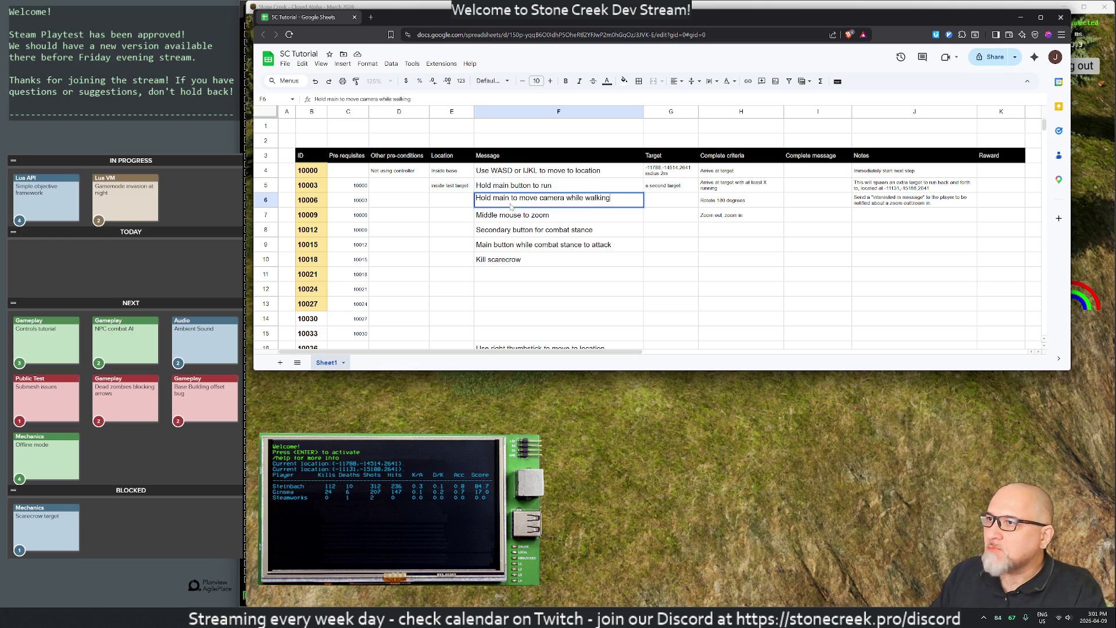
pyautogui.press('Return')
# Step: Finish the run message in F5 with 'to the second circle.'
pyautogui.press('Down')
pyautogui.press('Down')
pyautogui.press('Up')
pyautogui.press('Up')
pyautogui.press('Up')
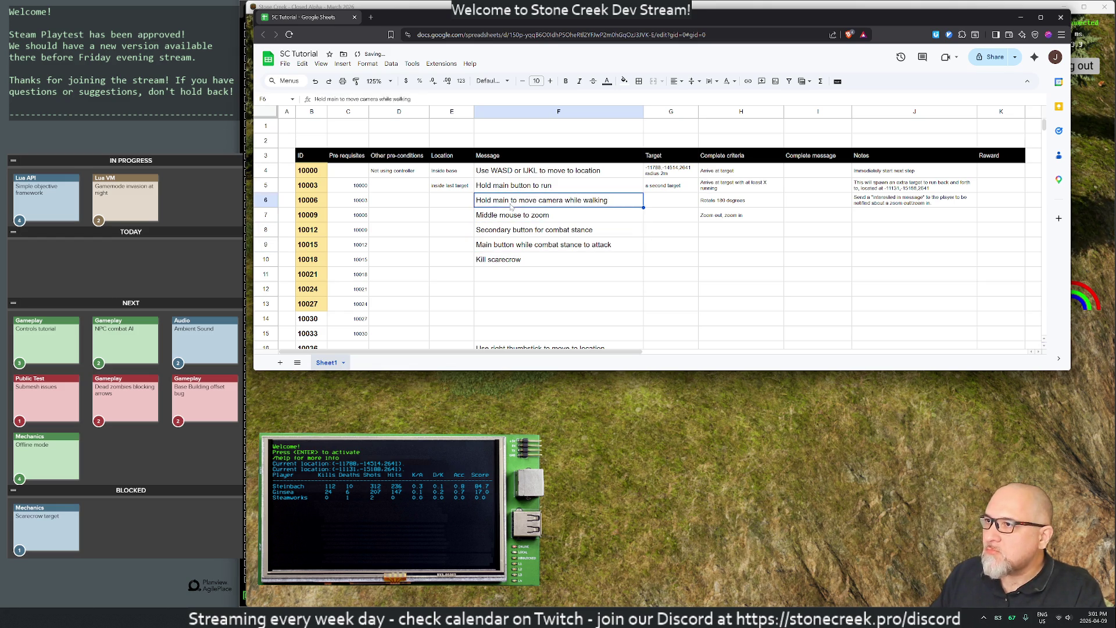
pyautogui.press('Return')
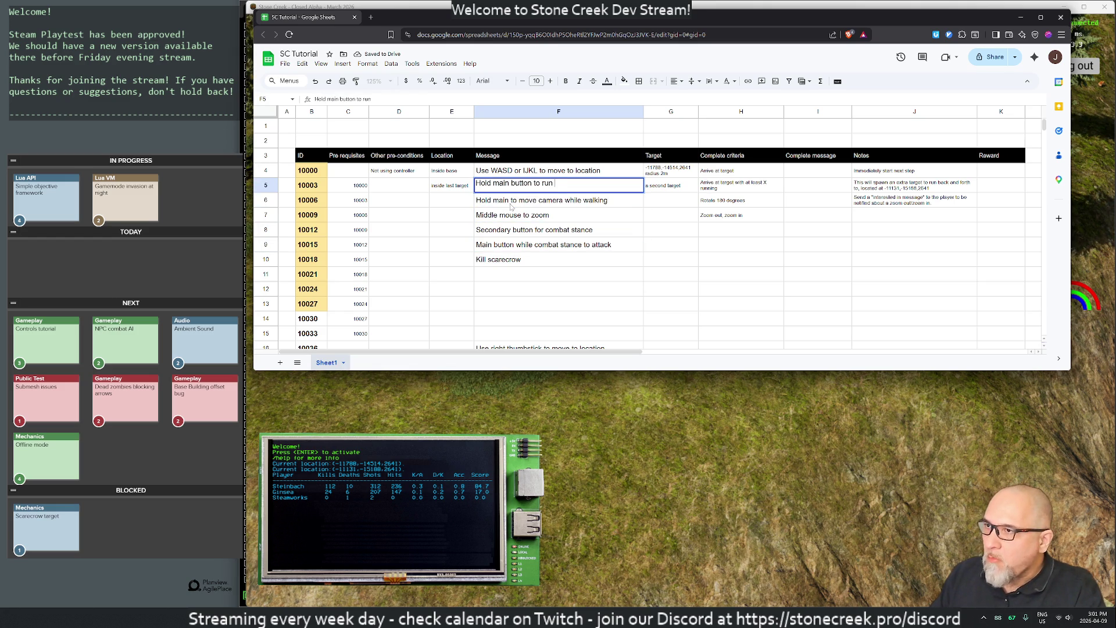
pyautogui.write('to the second circle.')
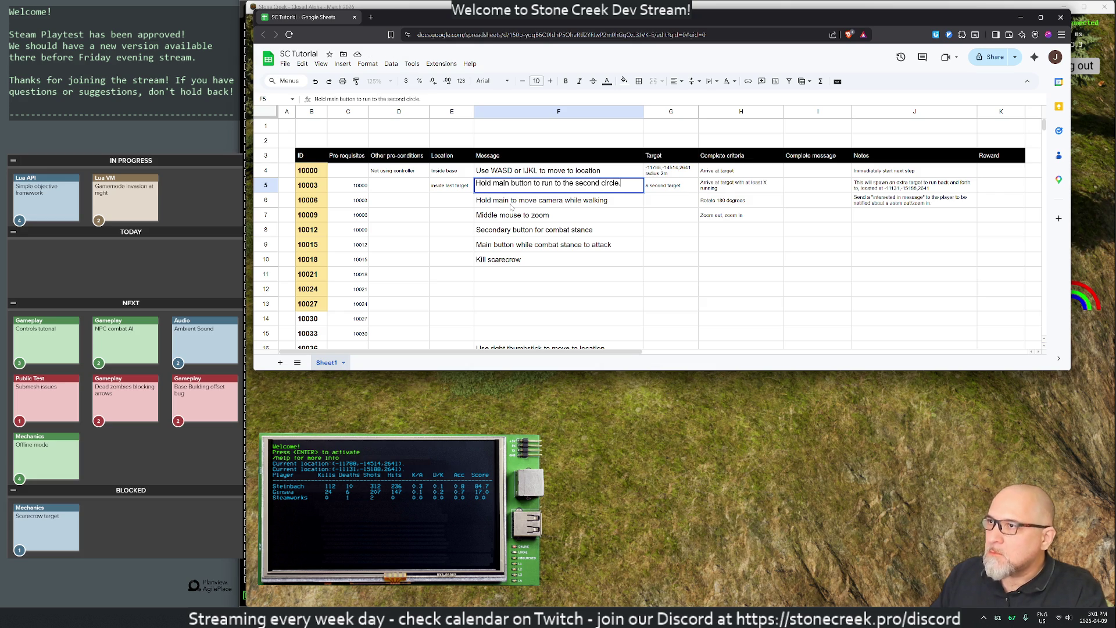
pyautogui.press('Return')
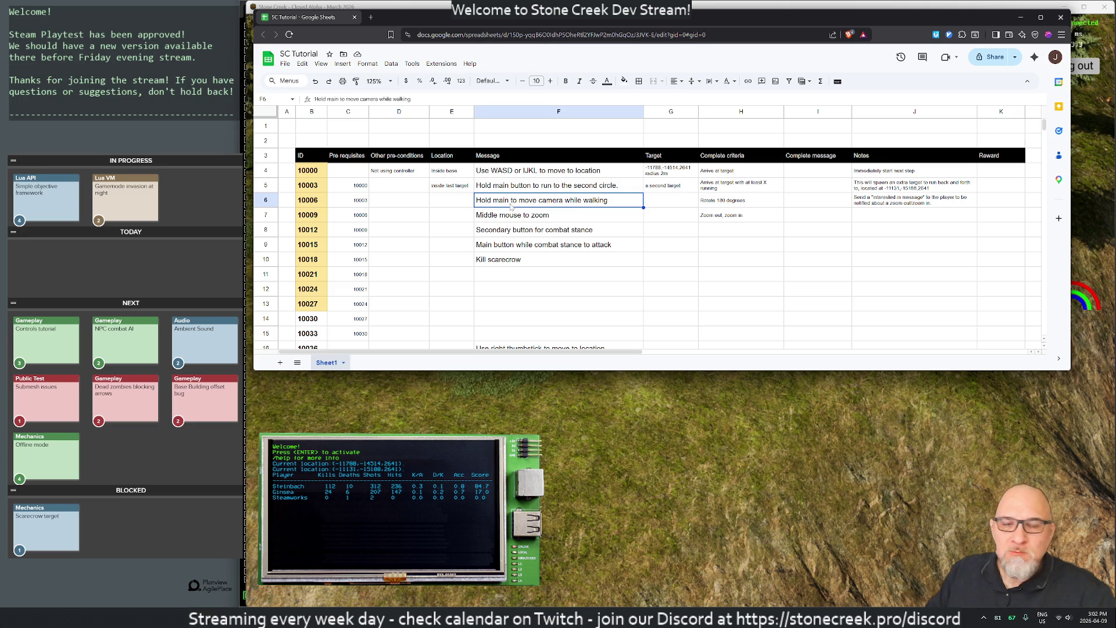
# Step: Make the F4 move-to-location message end with 'the blue circle.'
pyautogui.doubleClick(581, 175)
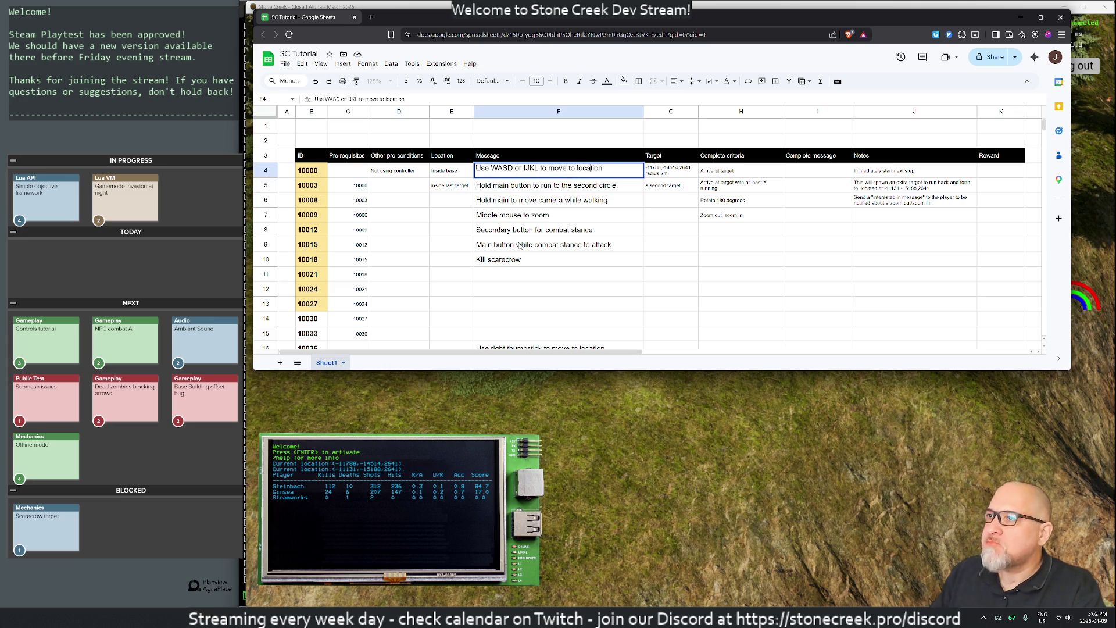
pyautogui.write('the blue ')
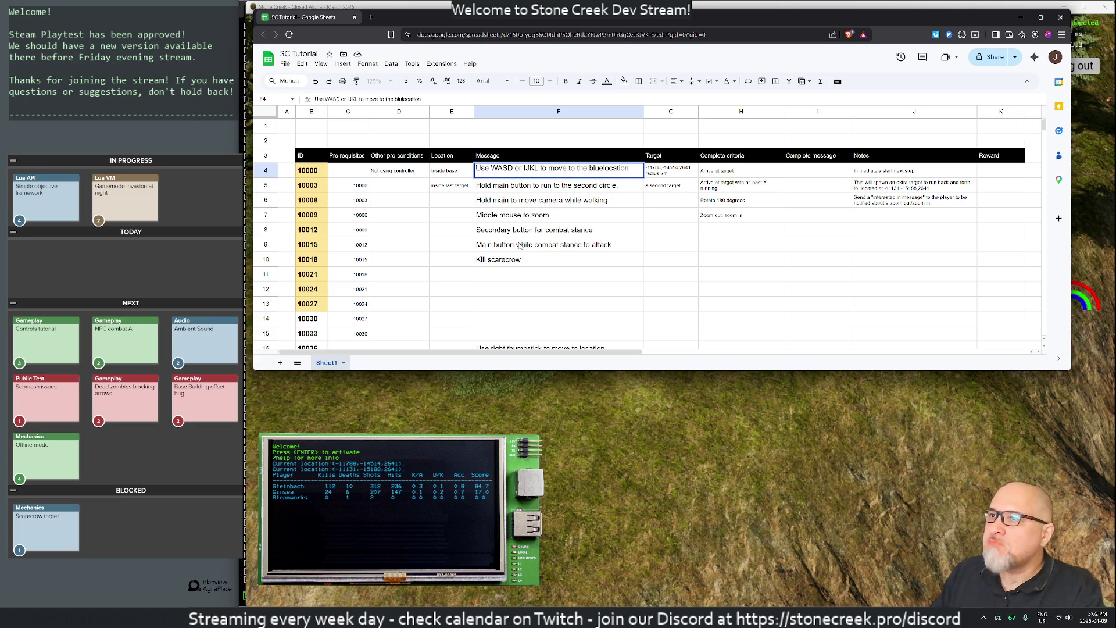
pyautogui.write('circle')
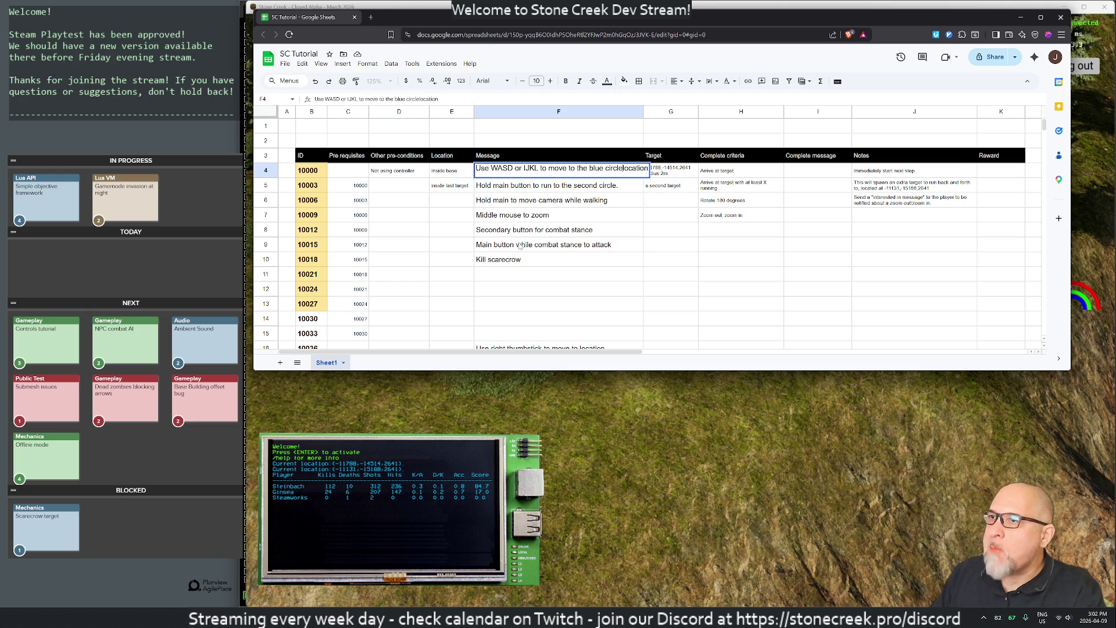
pyautogui.press('BackSpace')
pyautogui.hotkey('shift', 'Right')
pyautogui.hotkey('shift', 'Right')
pyautogui.hotkey('shift', 'Right')
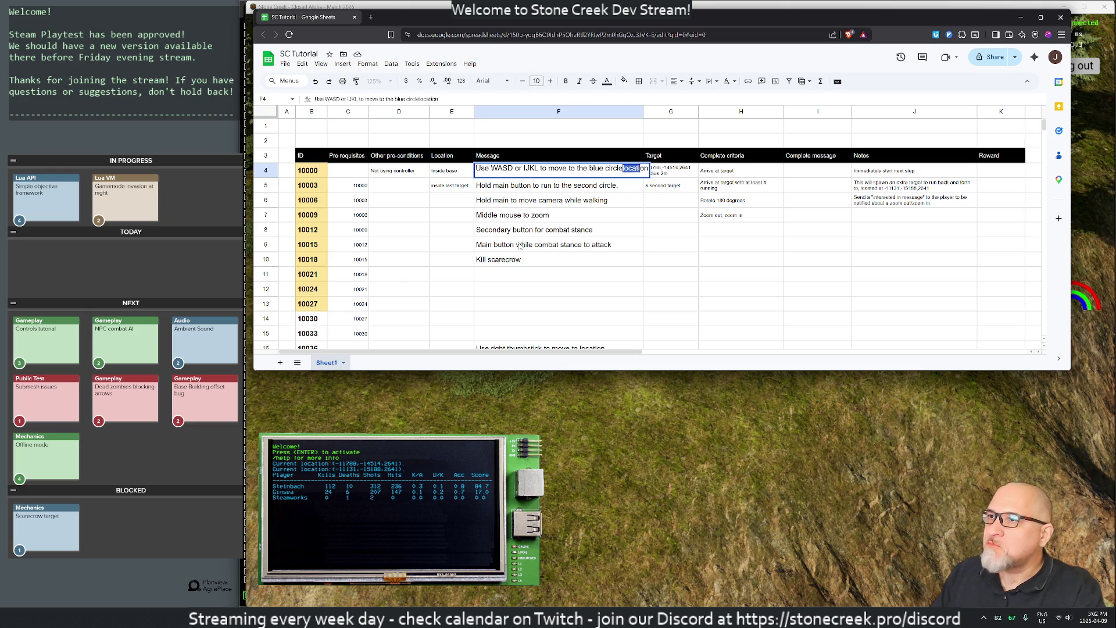
pyautogui.write('.')
pyautogui.press('Return')
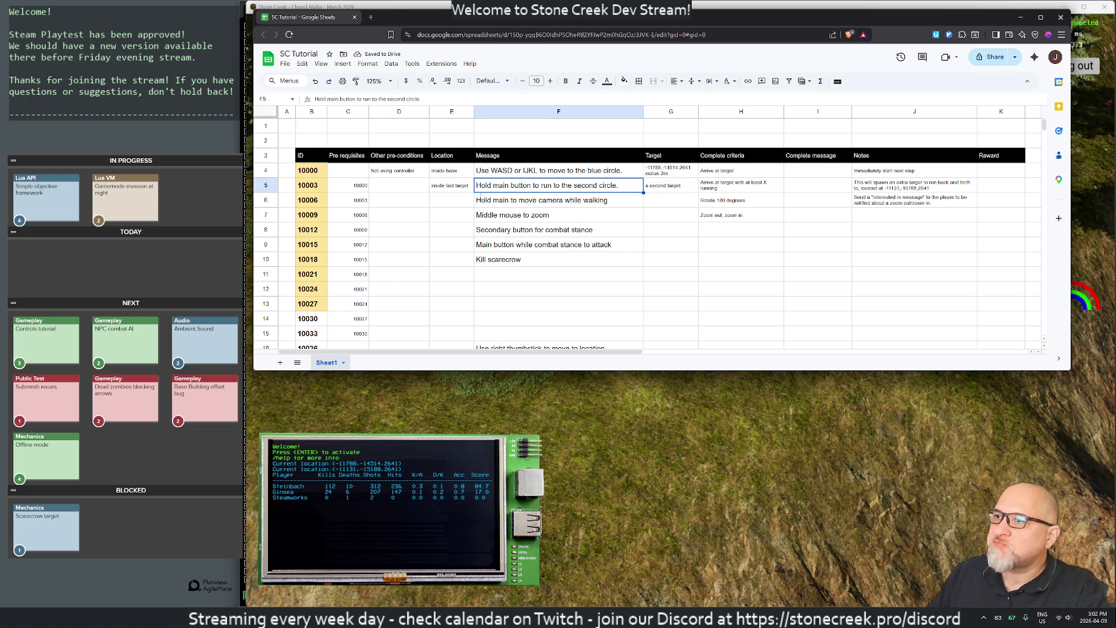
# Step: Rewrite the F7 zoom message as 'Use the mouse wheel to zoom in and out!'
pyautogui.click(613, 200)
pyautogui.write('.')
pyautogui.press('Return')
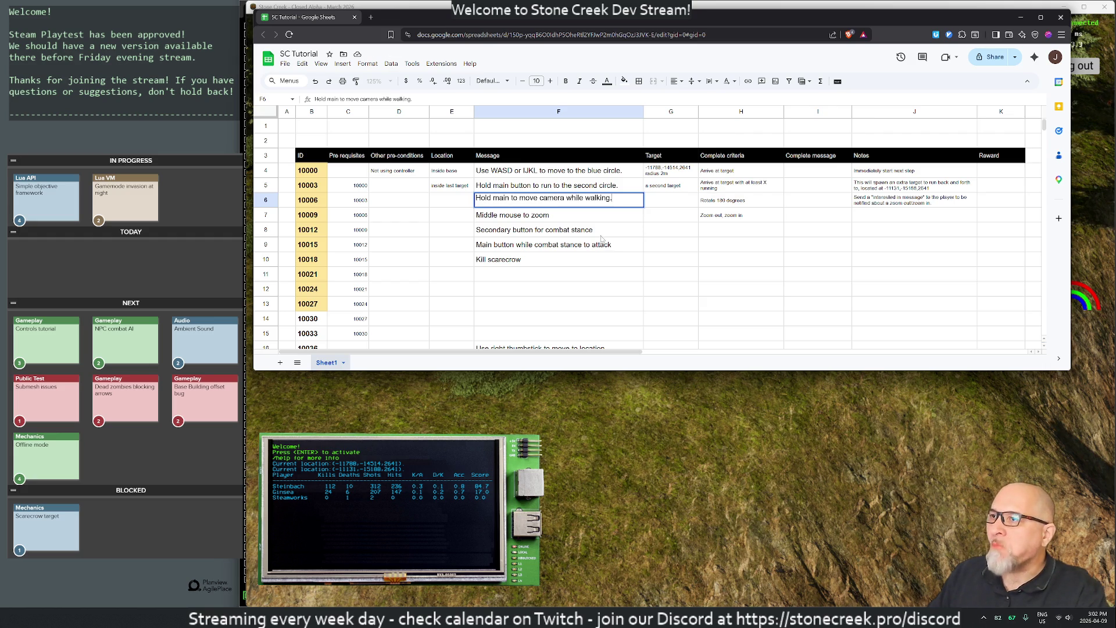
pyautogui.click(527, 215)
pyautogui.press('Return')
pyautogui.hotkey('ctrl', 'Left')
pyautogui.hotkey('ctrl', 'Left')
pyautogui.hotkey('ctrl', 'Left')
pyautogui.write('Use the mouse ')
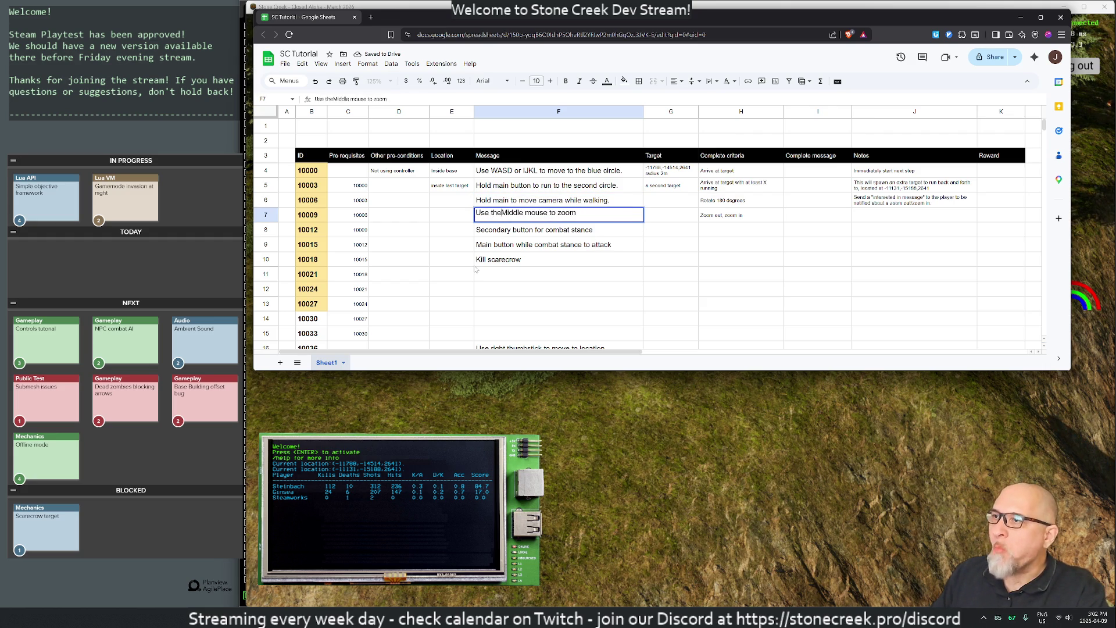
pyautogui.write('wheel to')
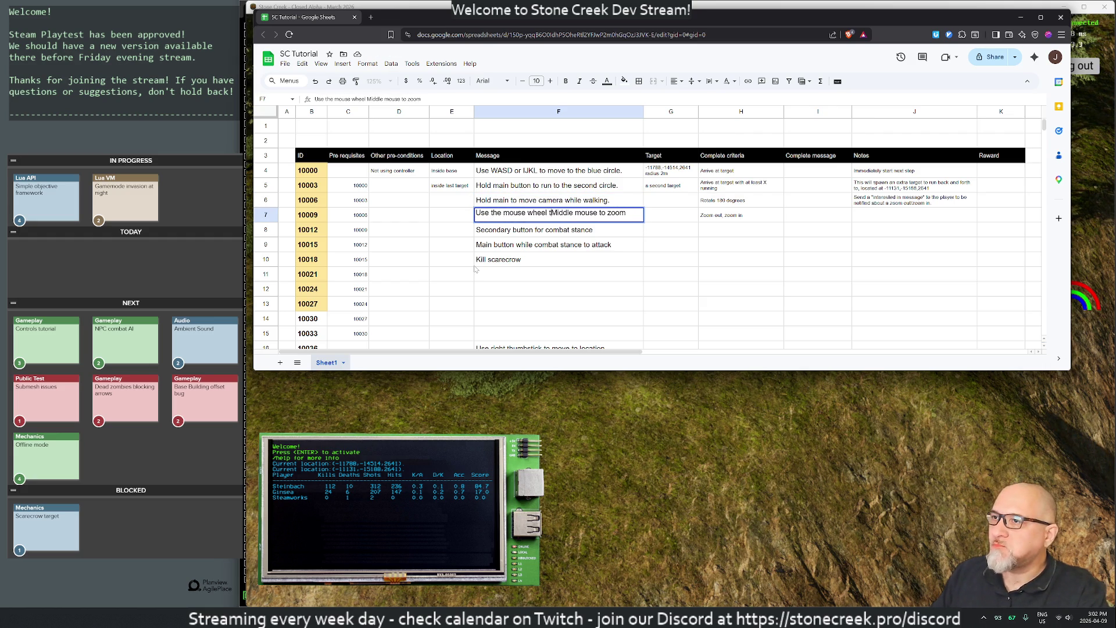
pyautogui.hotkey('ctrl', 'shift', 'Right')
pyautogui.hotkey('ctrl', 'shift', 'Right')
pyautogui.hotkey('ctrl', 'shift', 'Right')
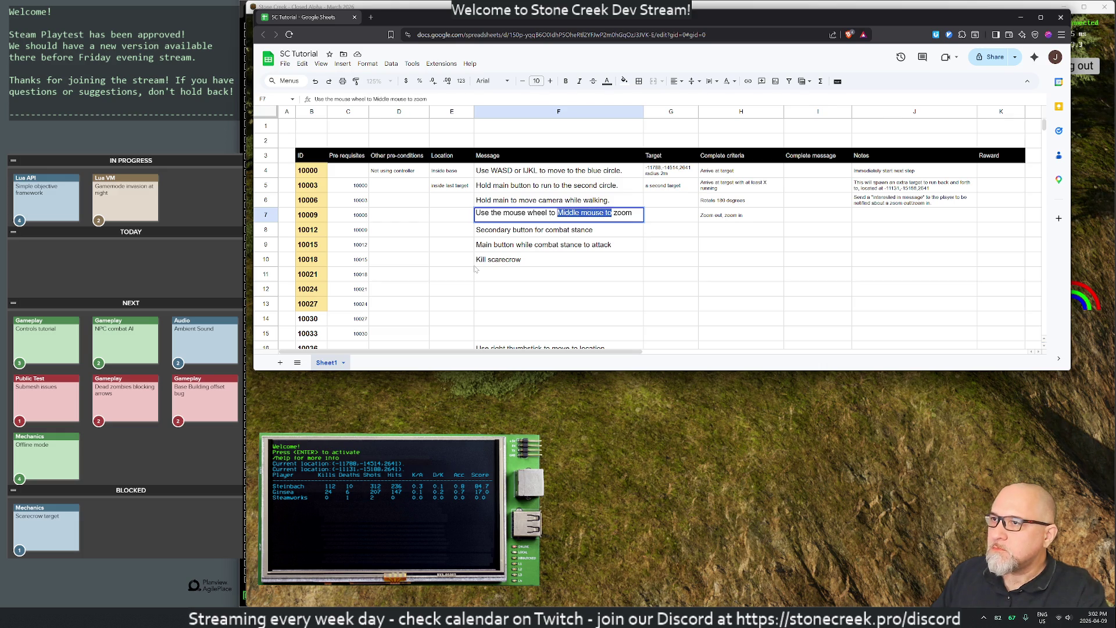
pyautogui.press('BackSpace')
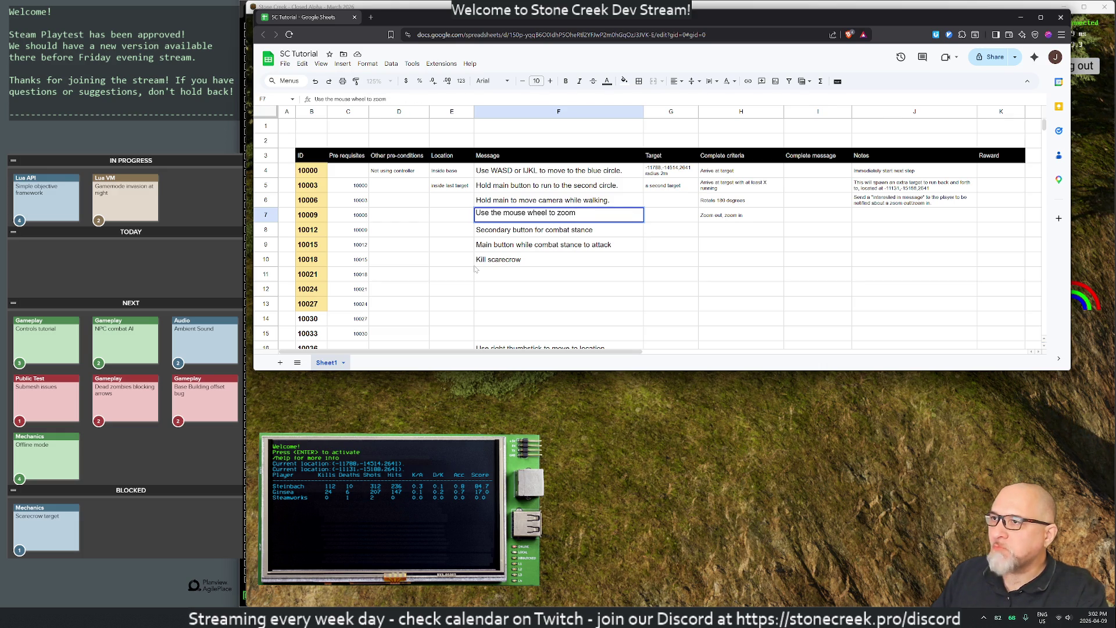
pyautogui.write('in and ')
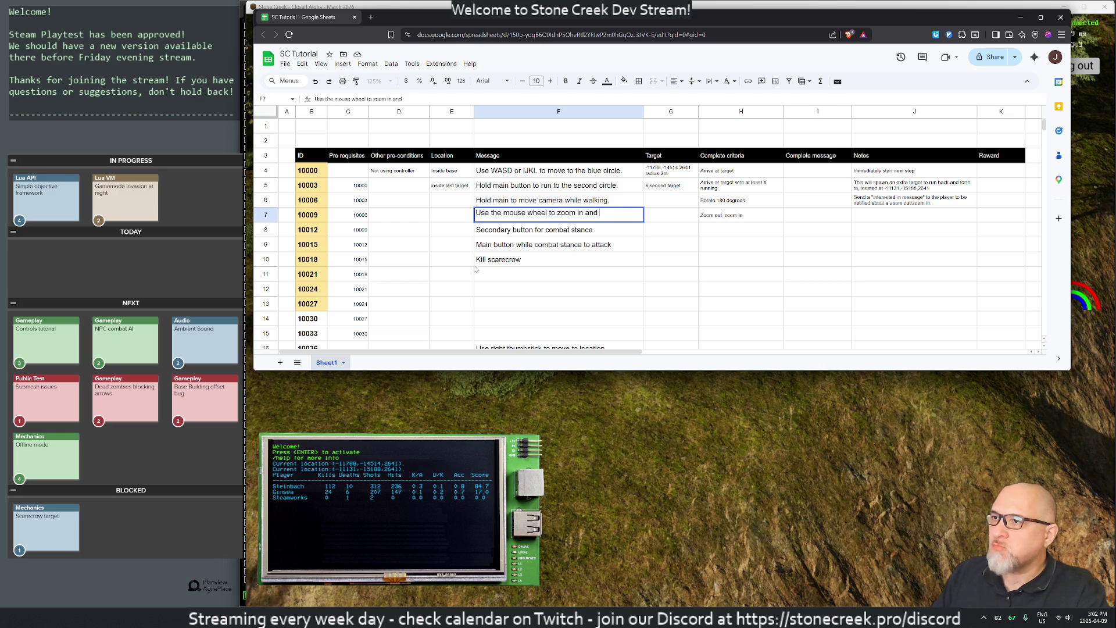
pyautogui.write('out!')
pyautogui.press('Return')
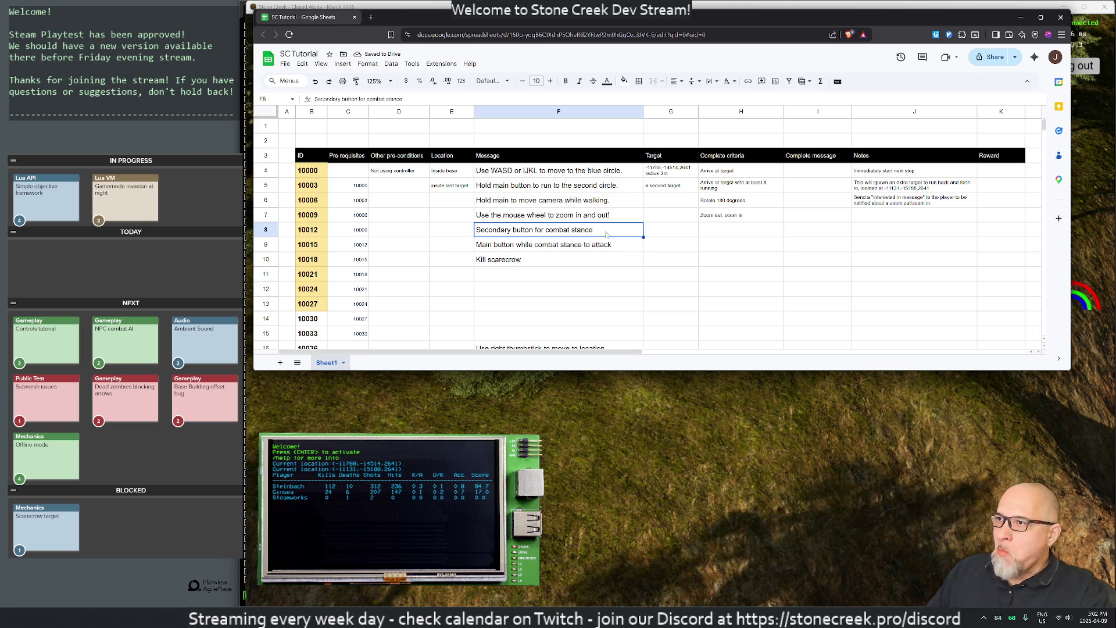
pyautogui.click(521, 218)
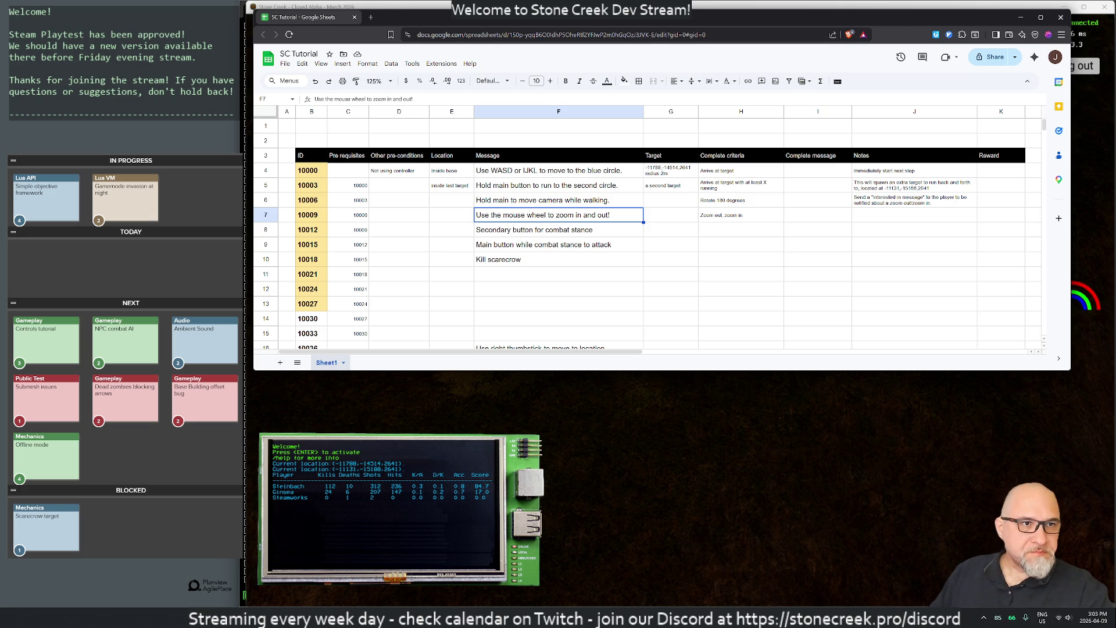
pyautogui.hotkey('alt', 'Tab')
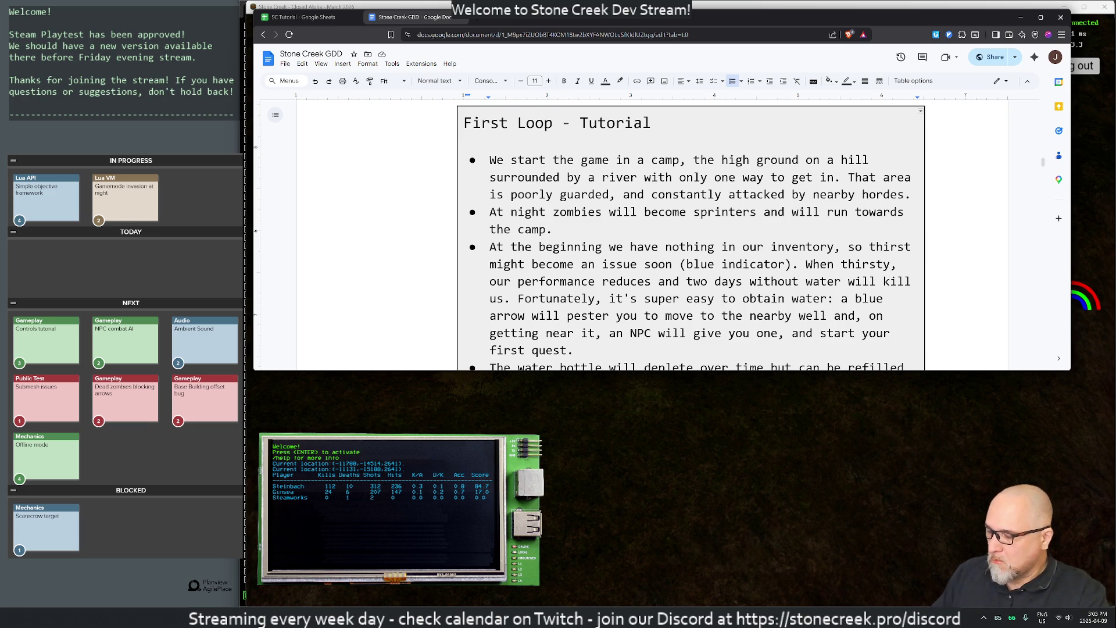
# Step: Go to the GDD's table of contents and set the zoom to 75%, then 90%
pyautogui.hotkey('ctrl', 'Home')
pyautogui.press('pagedown')
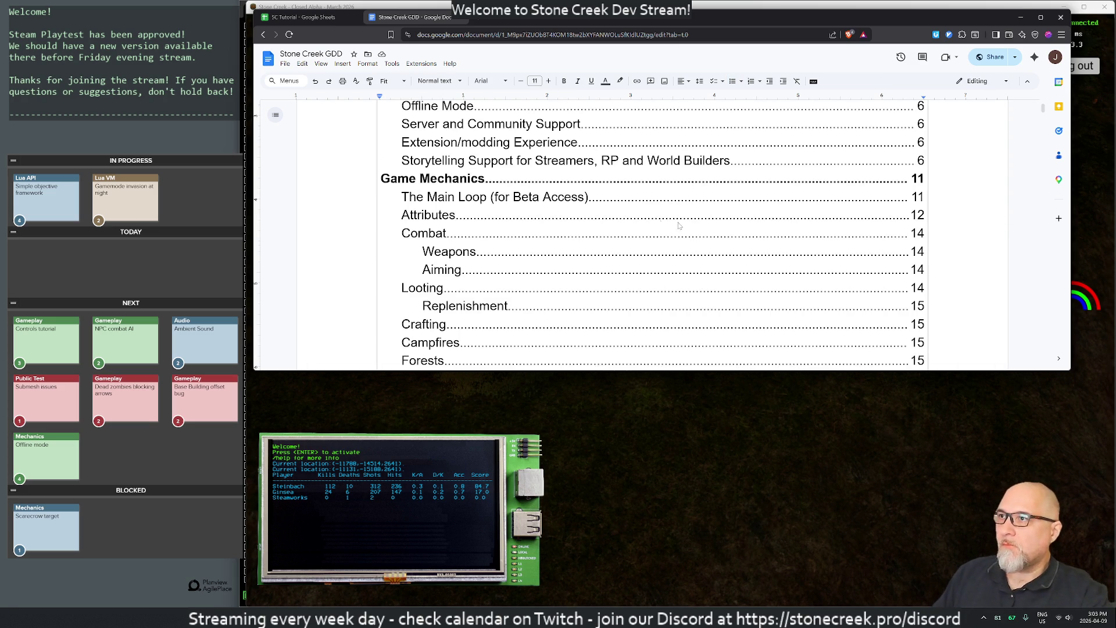
pyautogui.click(405, 82)
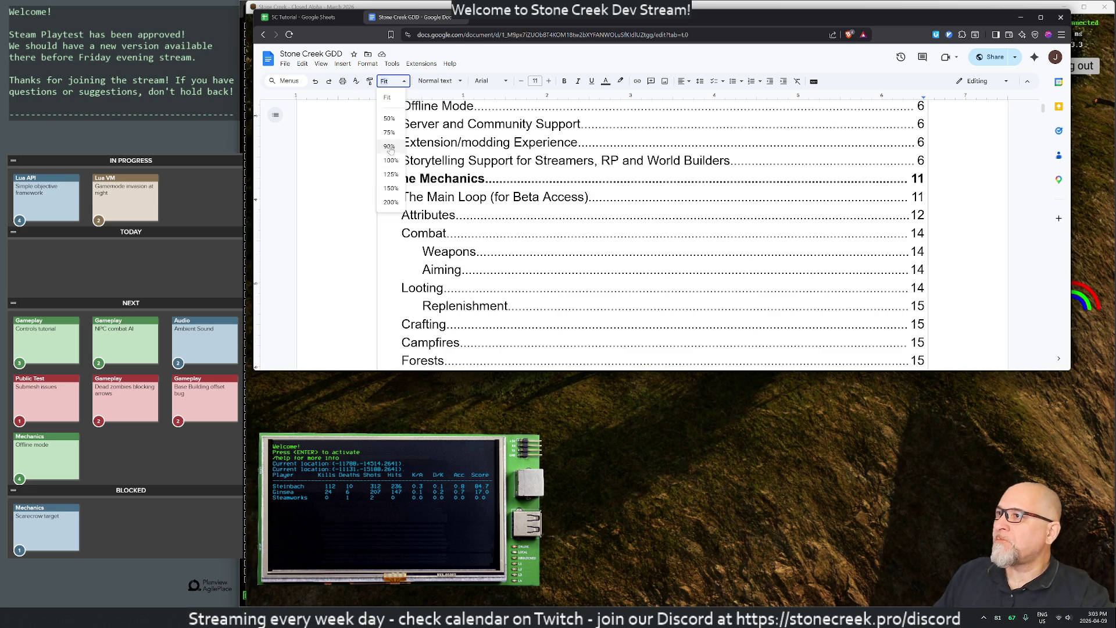
pyautogui.click(389, 133)
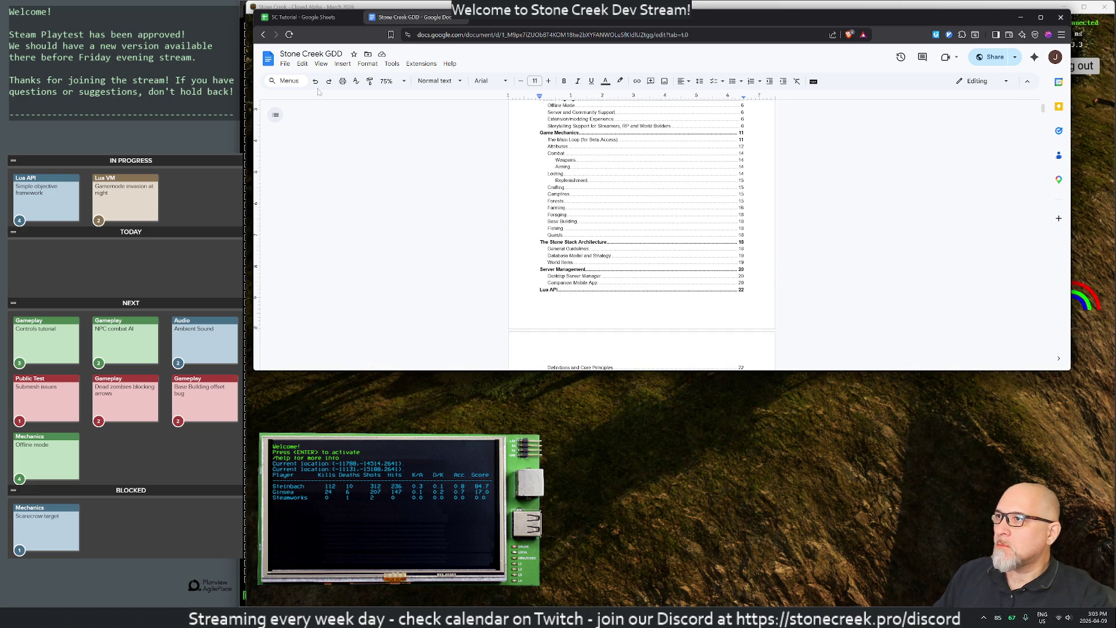
pyautogui.click(395, 81)
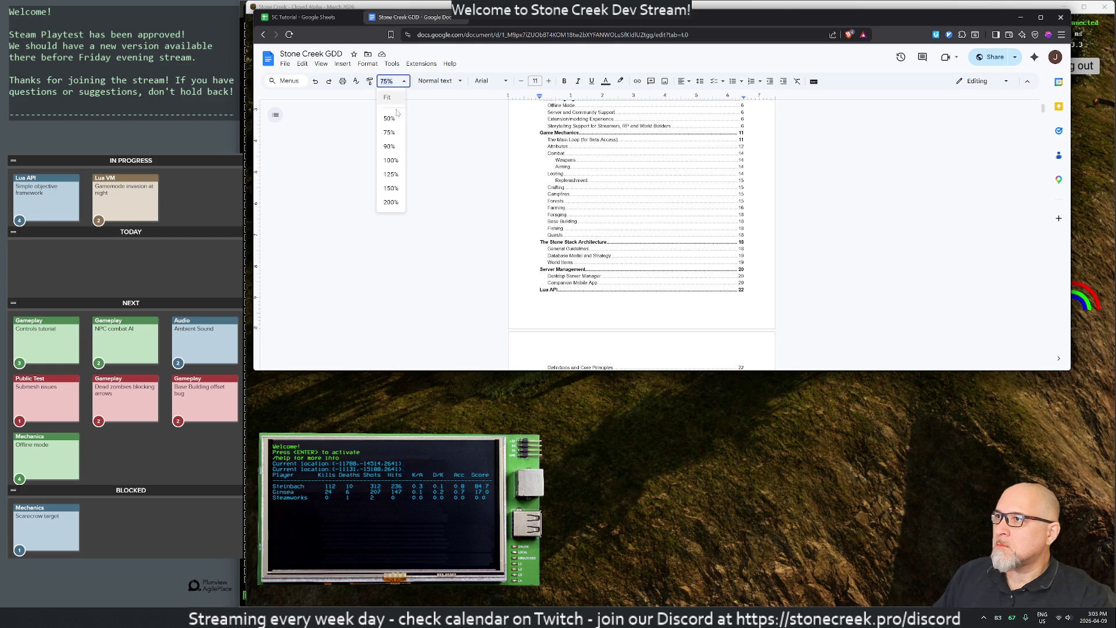
pyautogui.click(389, 146)
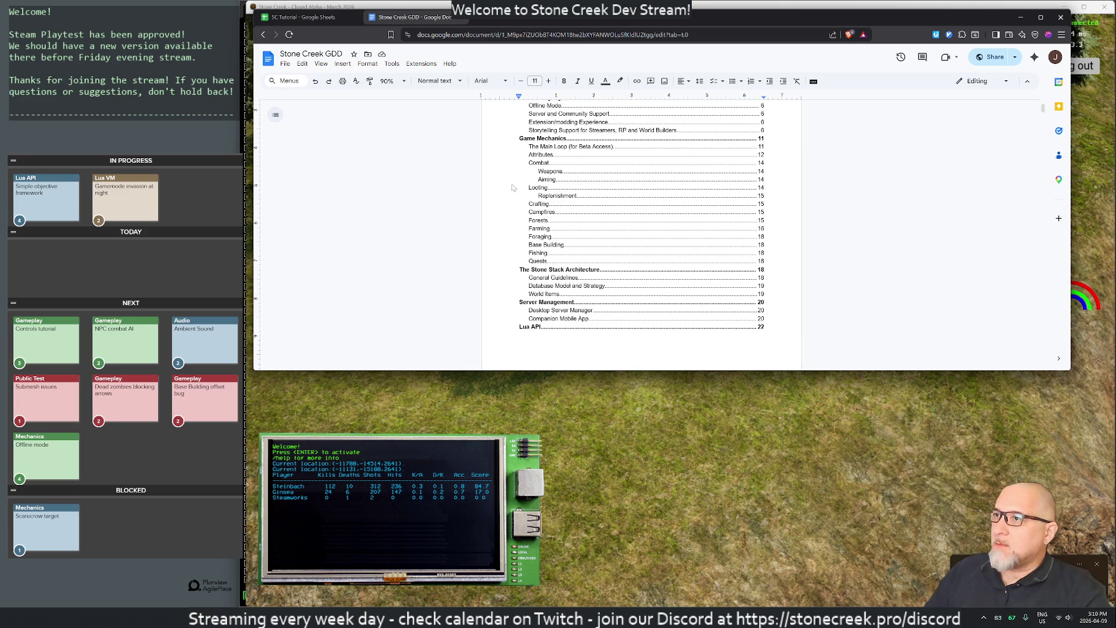
# Step: Find the Lua API entry in the table of contents and follow its link
pyautogui.scroll(1, 574, 255)
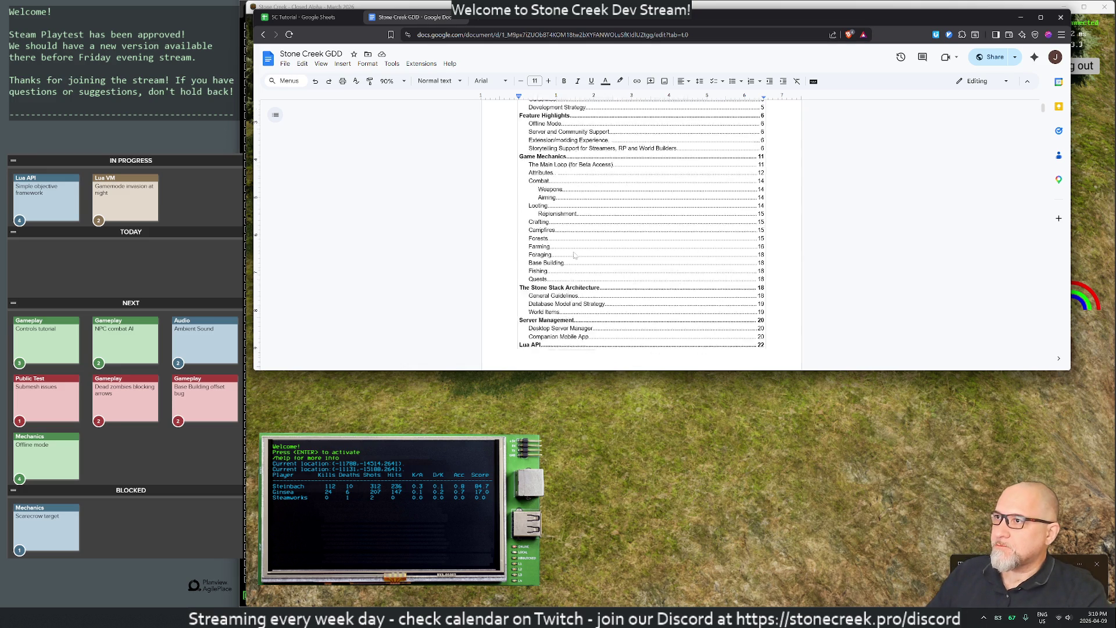
pyautogui.scroll(-5, 575, 256)
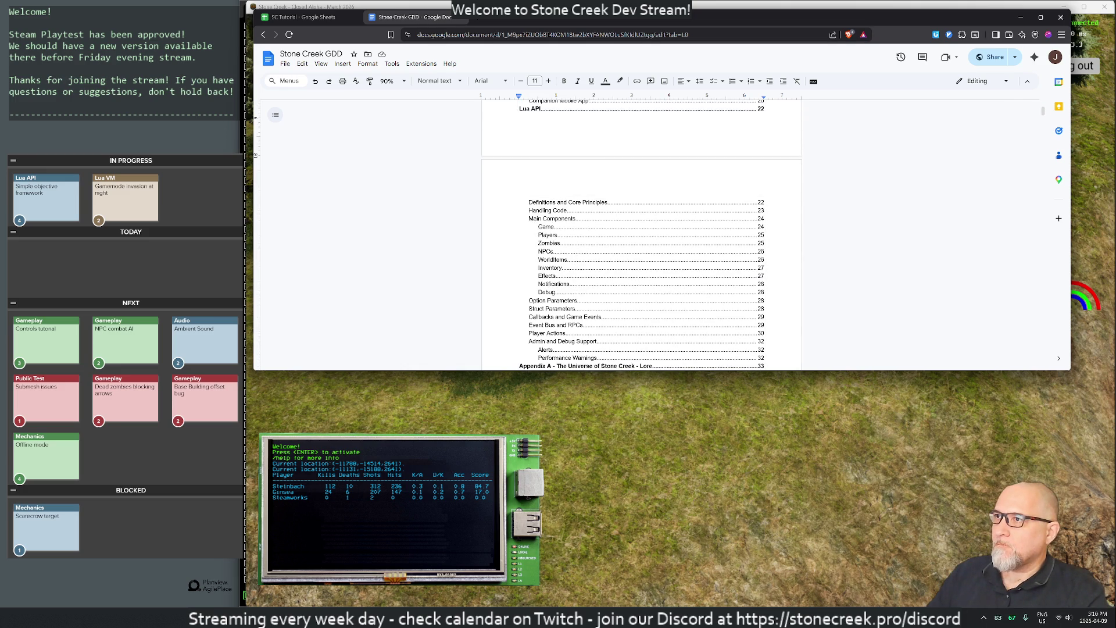
pyautogui.click(533, 114)
# Step: Jump to Lua API and scroll past Inventory, Option Parameters and Event Bus to Player Actions
pyautogui.click(544, 123)
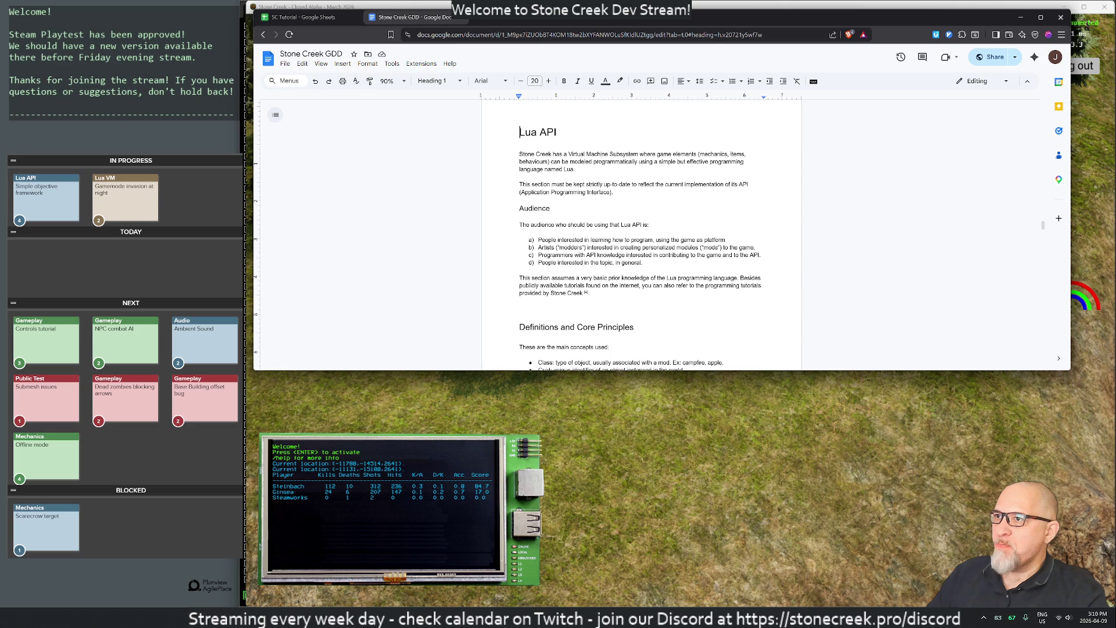
pyautogui.scroll(-3, 641, 233)
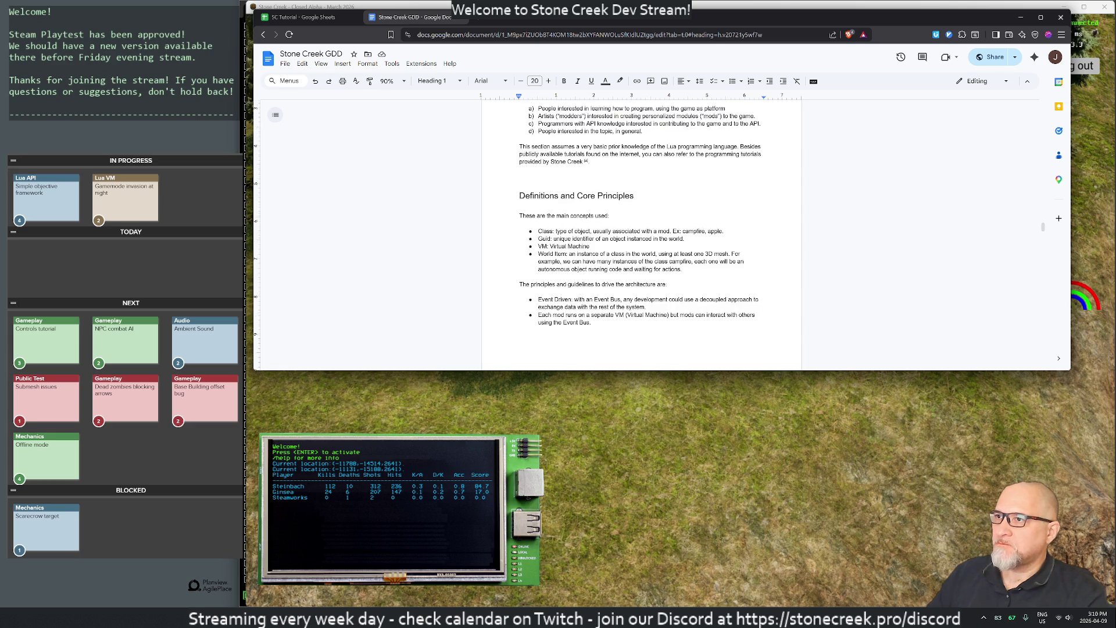
pyautogui.scroll(-2, 641, 232)
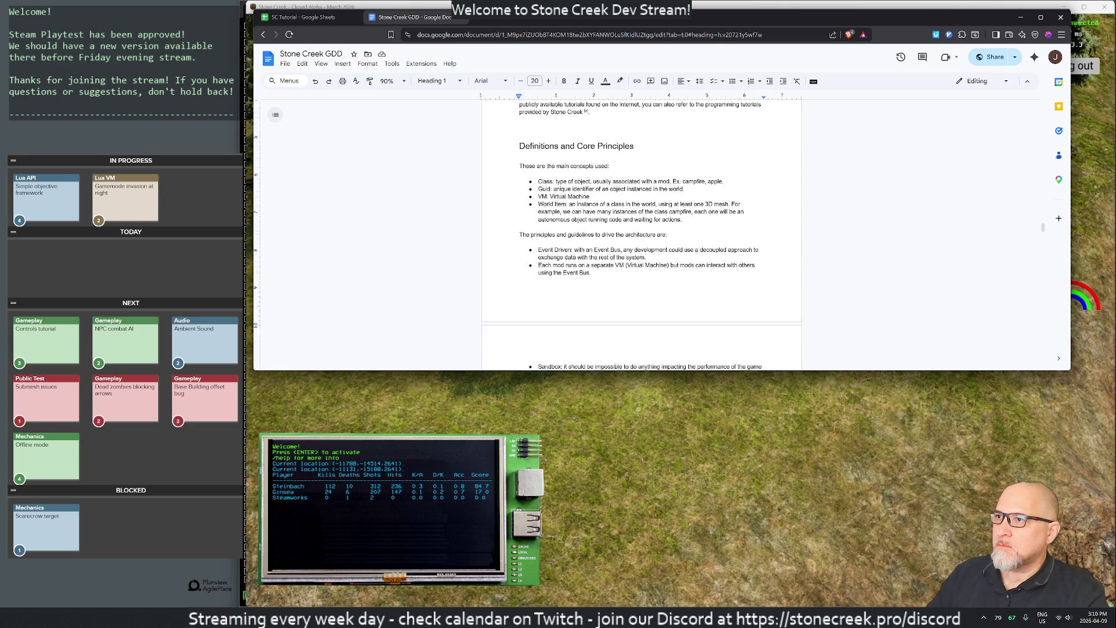
pyautogui.scroll(-1, 642, 232)
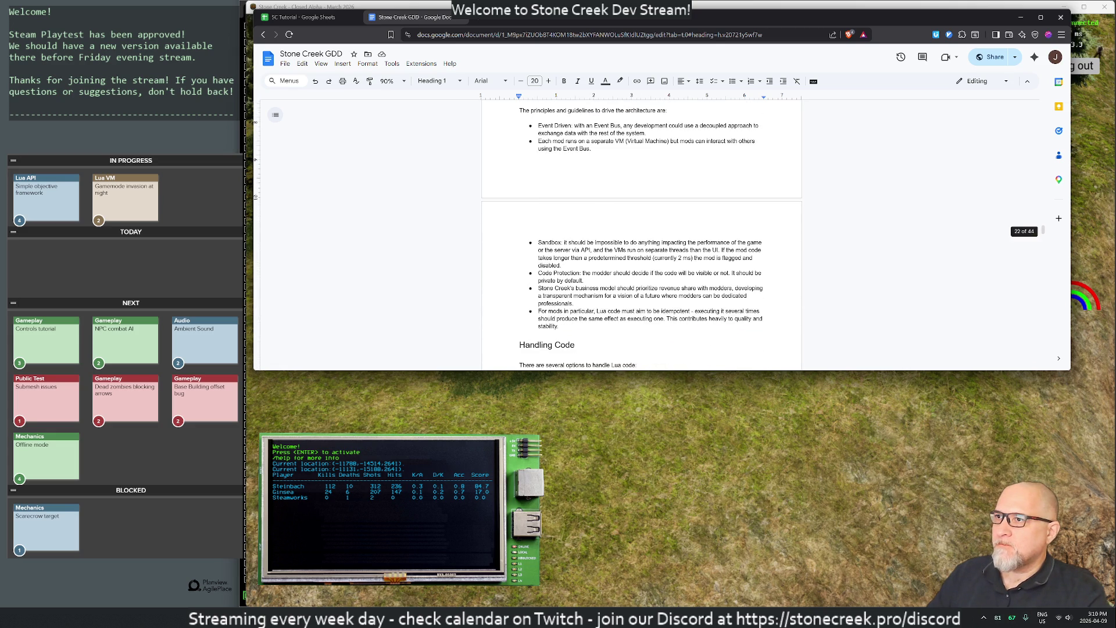
pyautogui.scroll(-5, 641, 232)
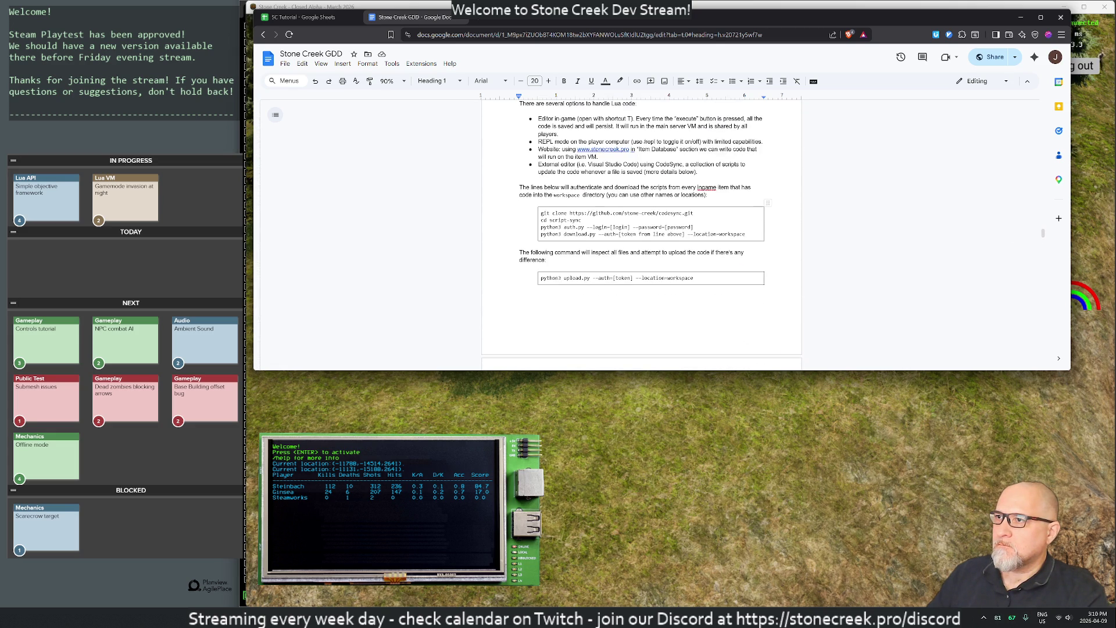
pyautogui.scroll(-6, 641, 233)
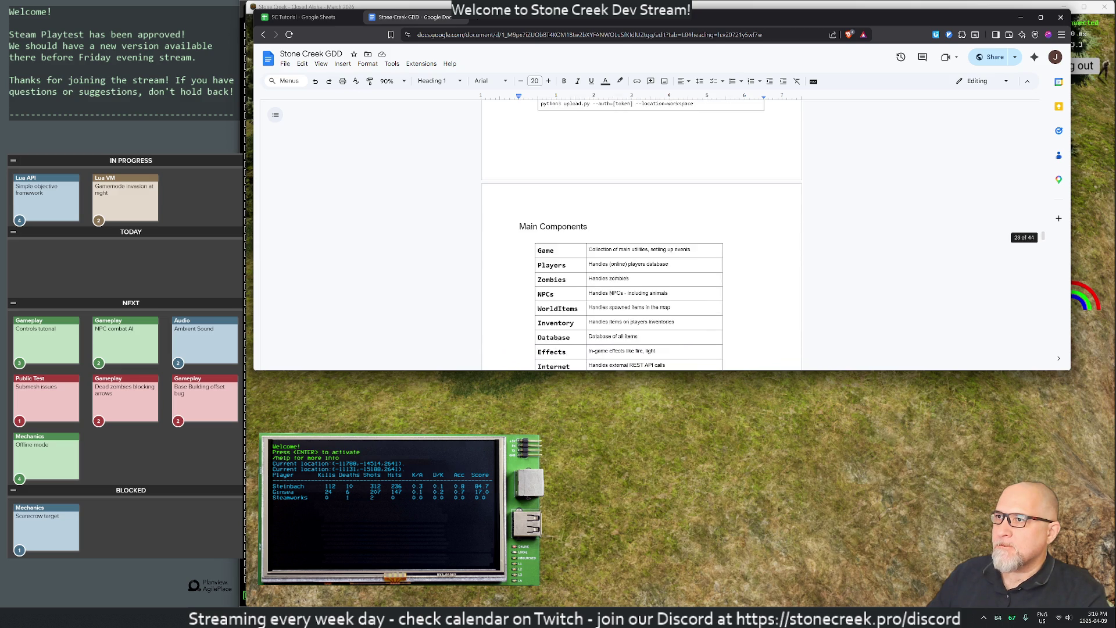
pyautogui.scroll(-1, 641, 233)
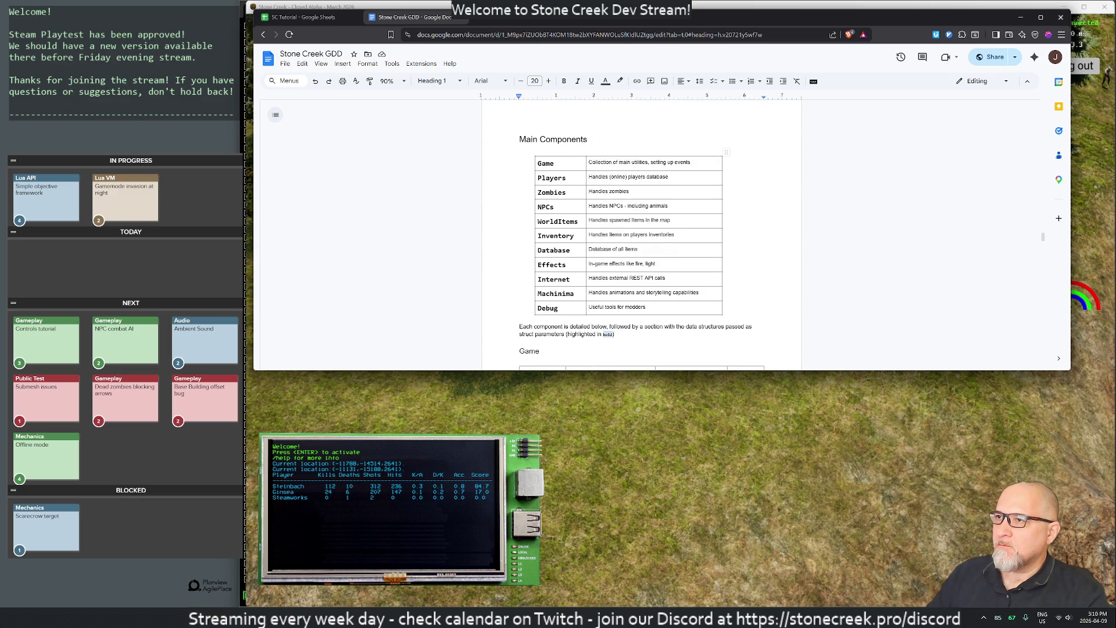
pyautogui.scroll(-5, 641, 232)
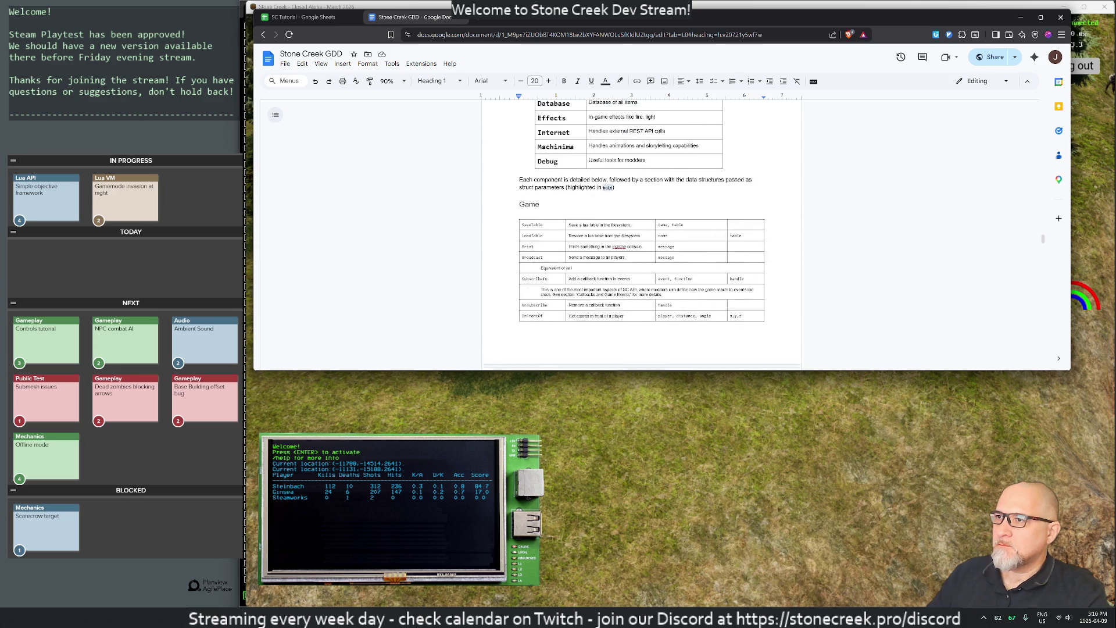
pyautogui.scroll(-20, 641, 233)
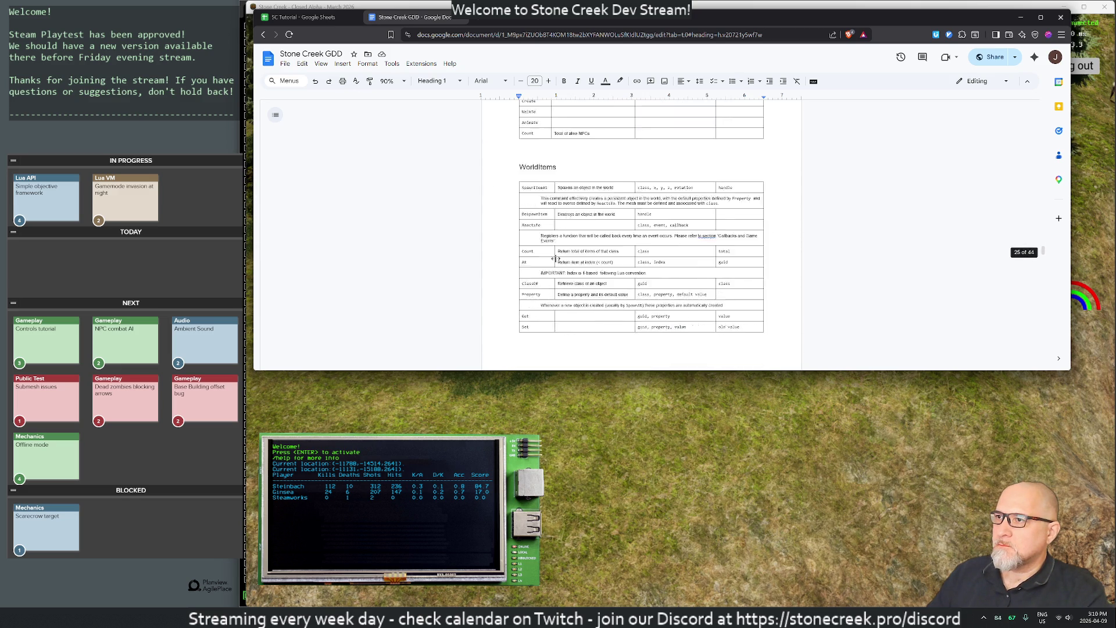
pyautogui.scroll(-20, 641, 232)
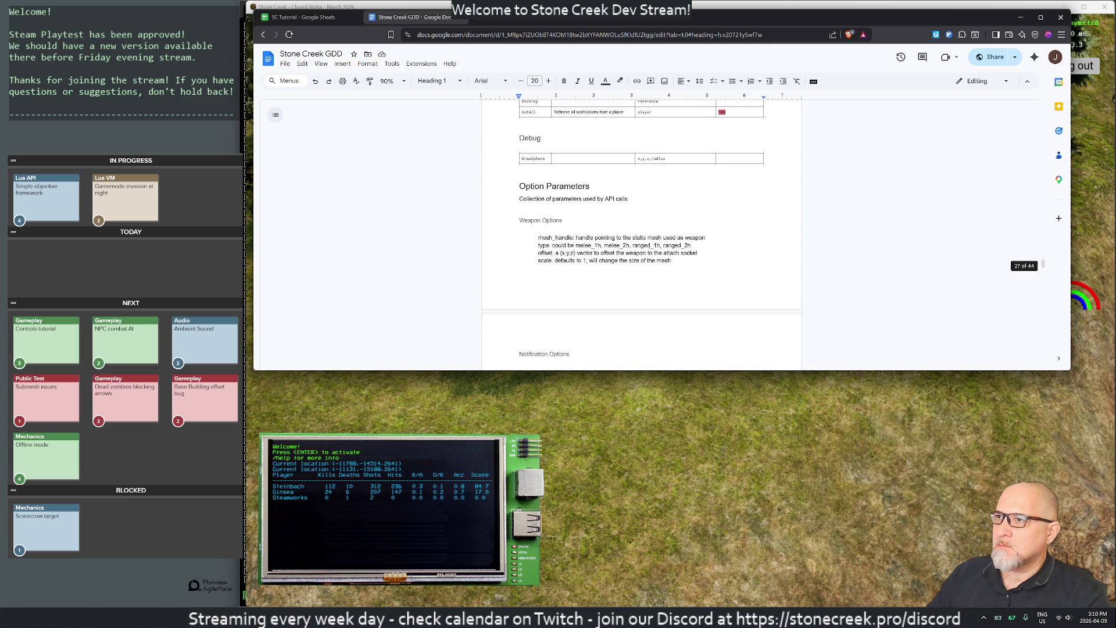
pyautogui.scroll(-5, 641, 232)
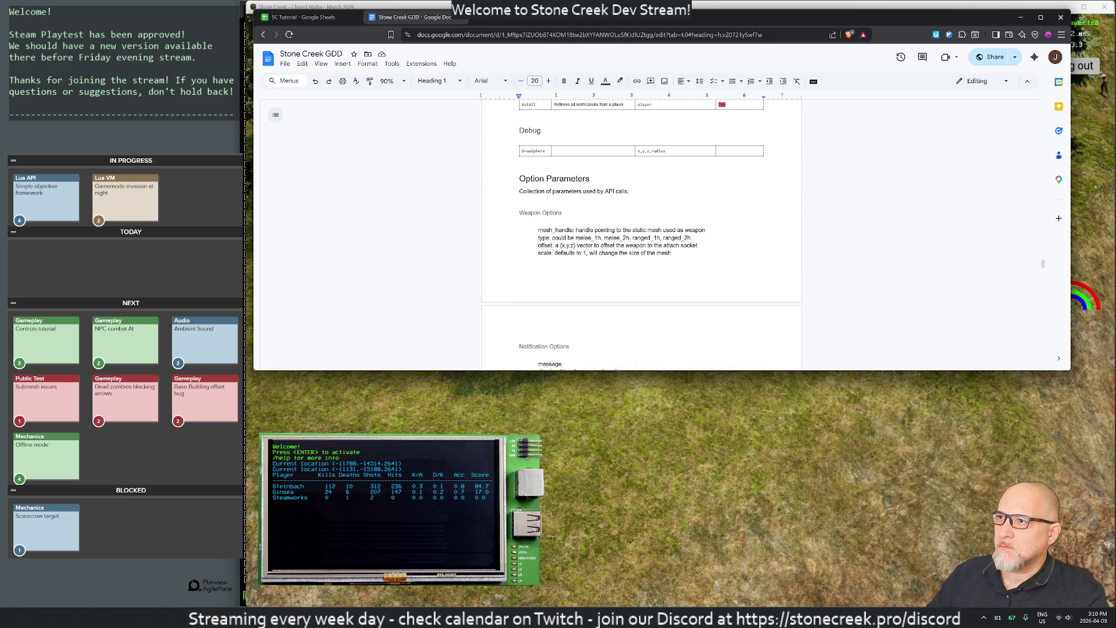
pyautogui.scroll(-3, 641, 233)
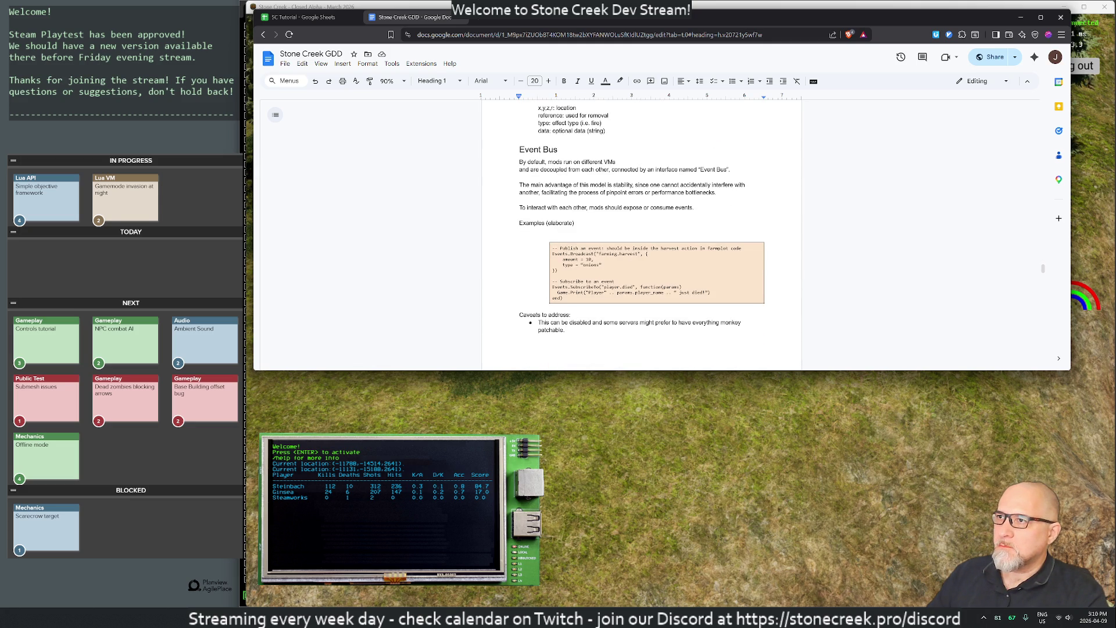
pyautogui.scroll(-15, 642, 232)
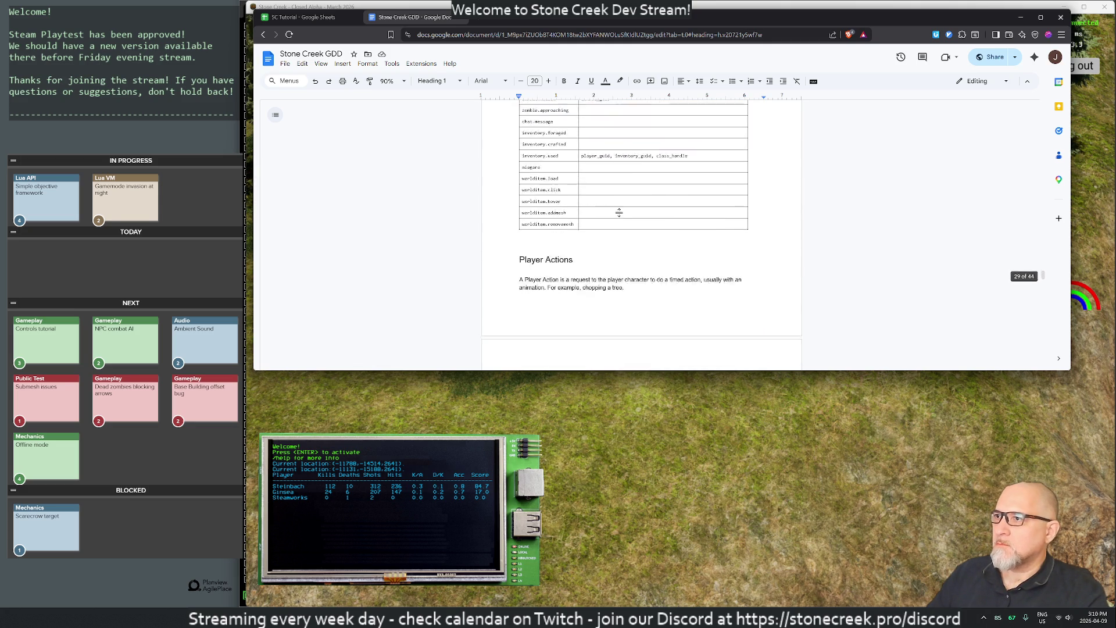
# Step: Paste a copy of the Player Actions heading above it and rename the copy 'Trigger Events'
pyautogui.click(525, 198)
pyautogui.moveTo(578, 219)
pyautogui.mouseDown()
pyautogui.moveTo(519, 219)
pyautogui.moveTo(519, 194)
pyautogui.mouseUp()
pyautogui.hotkey('ctrl', 'c')
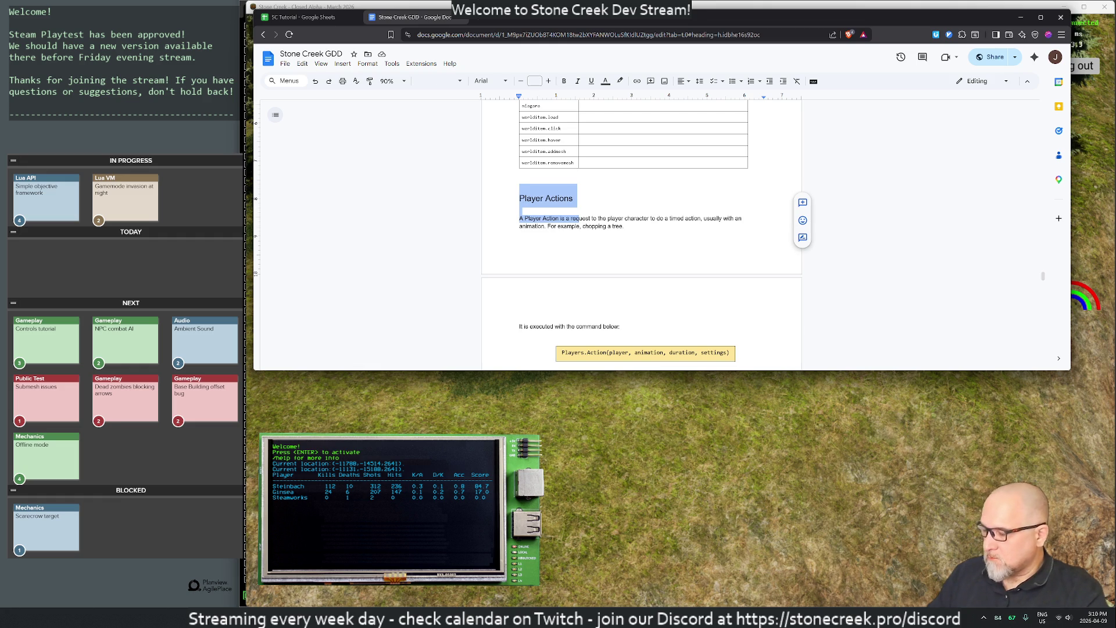
pyautogui.click(520, 180)
pyautogui.hotkey('ctrl', 'v')
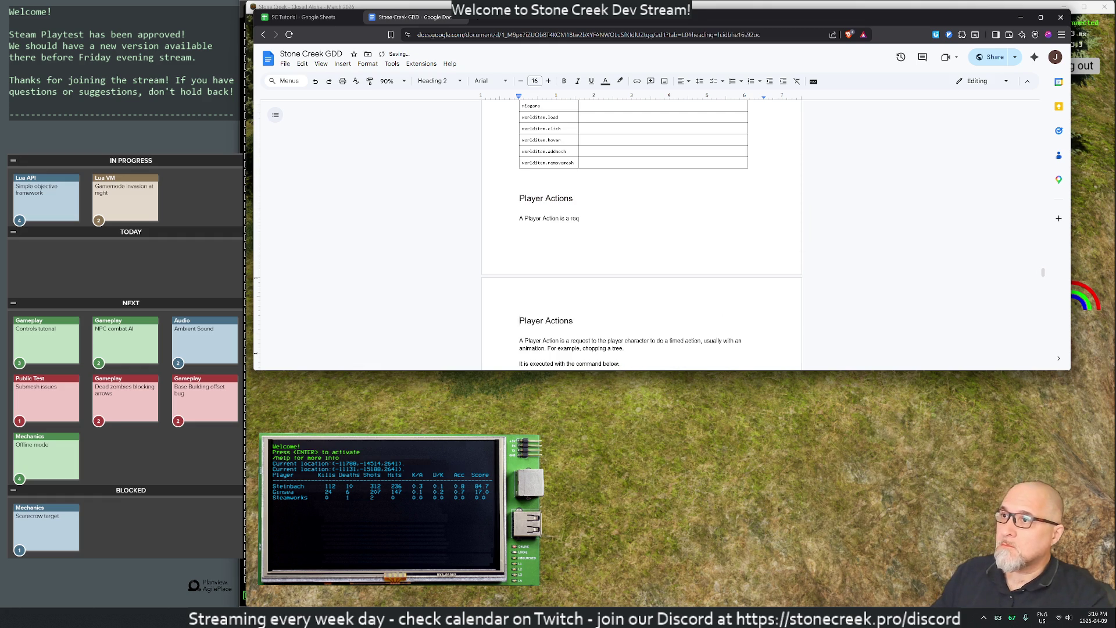
pyautogui.doubleClick(532, 198)
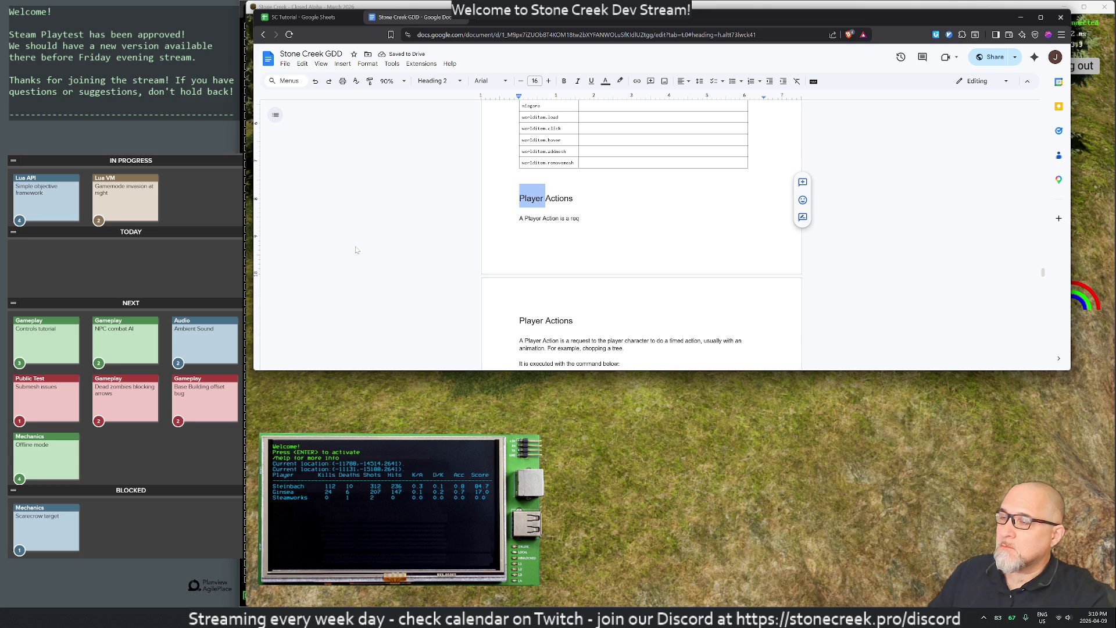
pyautogui.write('Trigger ')
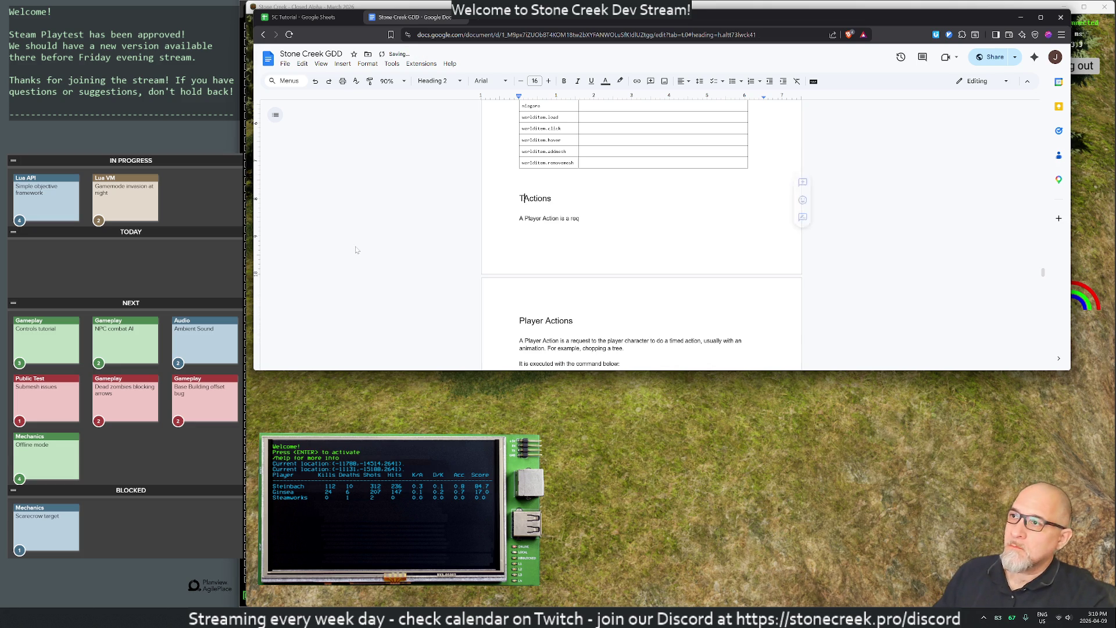
pyautogui.write('Events')
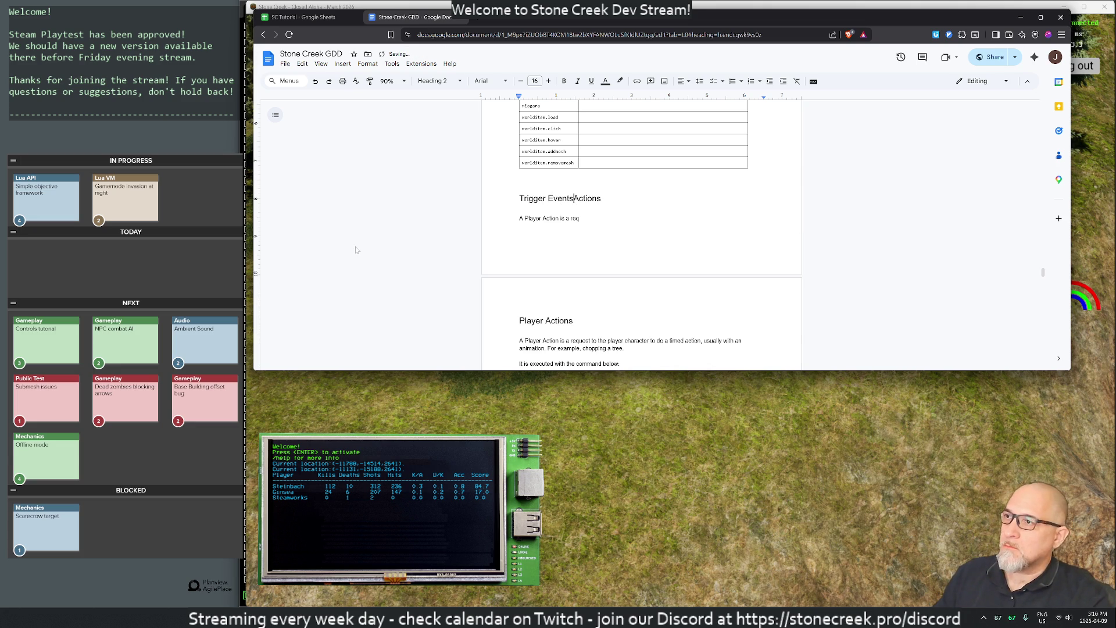
pyautogui.press('Return')
pyautogui.hotkey('shift', 'Right')
pyautogui.hotkey('shift', 'Right')
pyautogui.hotkey('shift', 'Right')
pyautogui.hotkey('shift', 'Right')
pyautogui.hotkey('shift', 'Right')
pyautogui.hotkey('shift', 'Down')
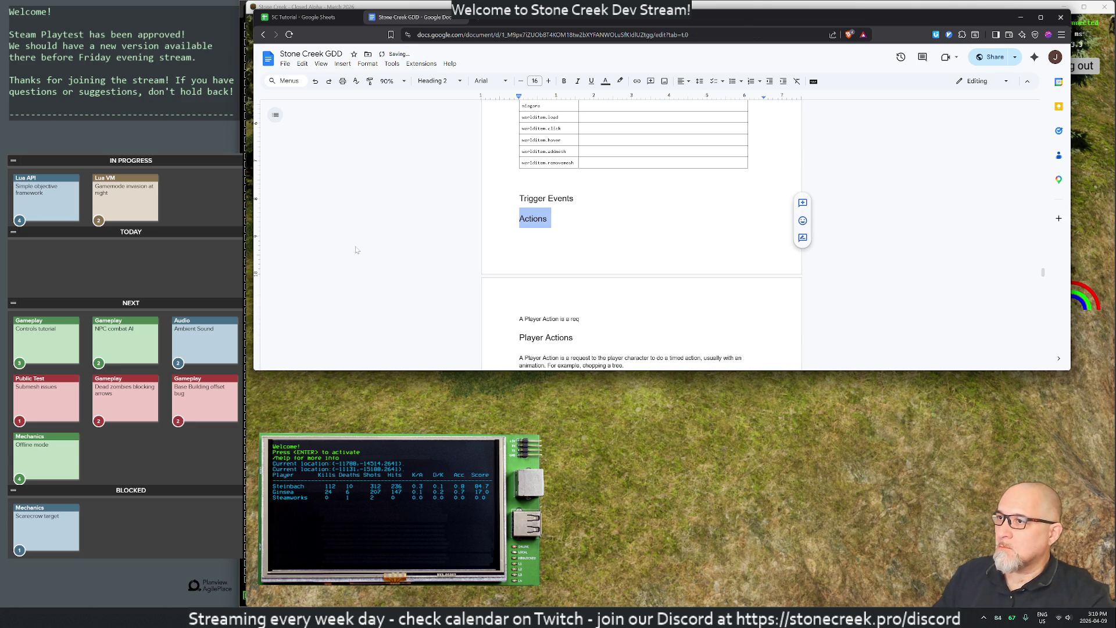
pyautogui.press('Delete')
pyautogui.hotkey('shift', 'Right')
pyautogui.hotkey('shift', 'Right')
pyautogui.hotkey('shift', 'Right')
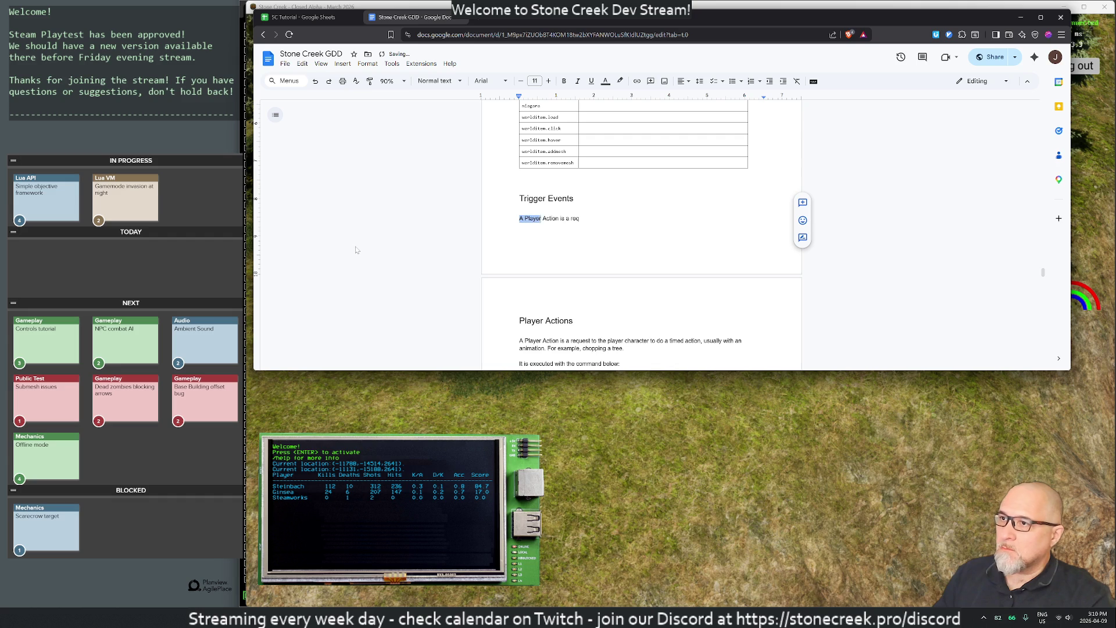
# Step: Begin with 'Some events can be quite expensive (client events, in particular) but still necessary to implement'
pyautogui.write('Some ')
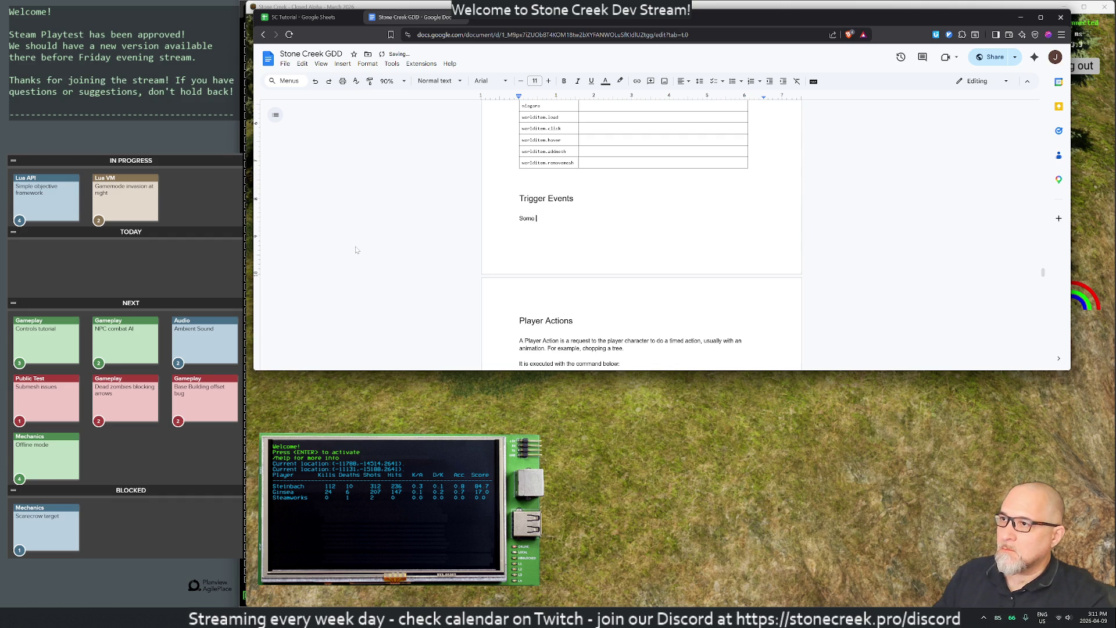
pyautogui.write('events are too')
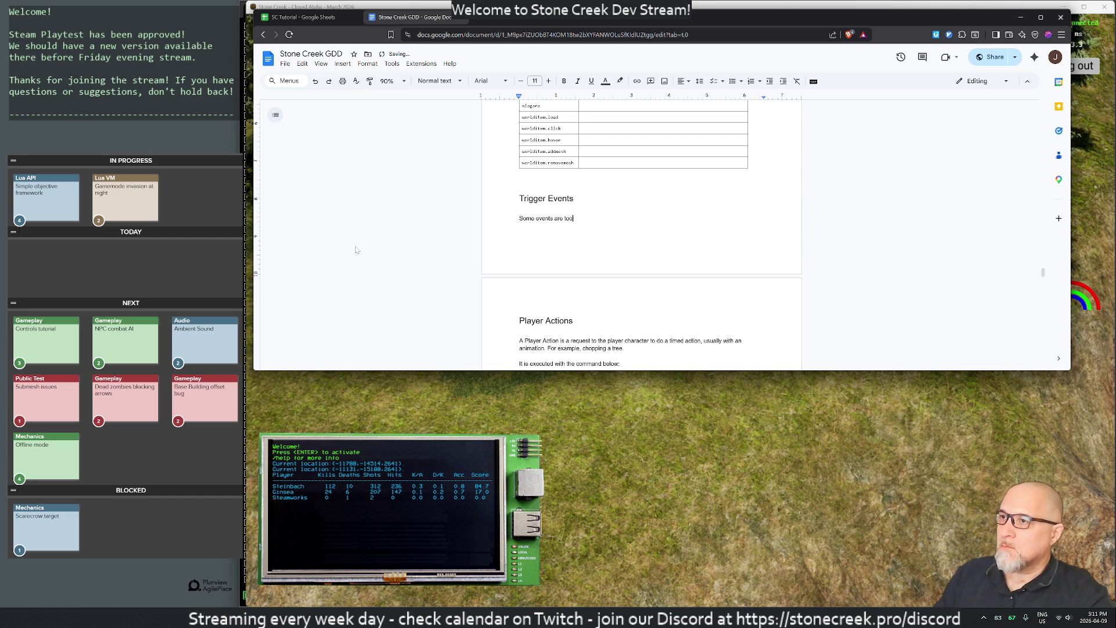
pyautogui.press('BackSpace')
pyautogui.press('BackSpace')
pyautogui.press('BackSpace')
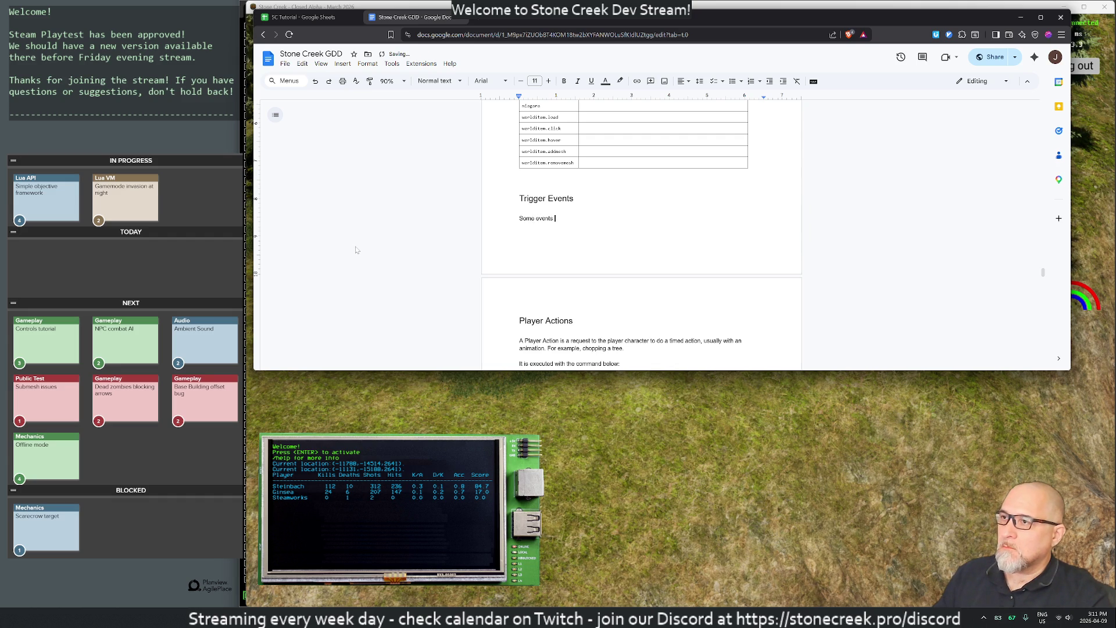
pyautogui.write('-in partic')
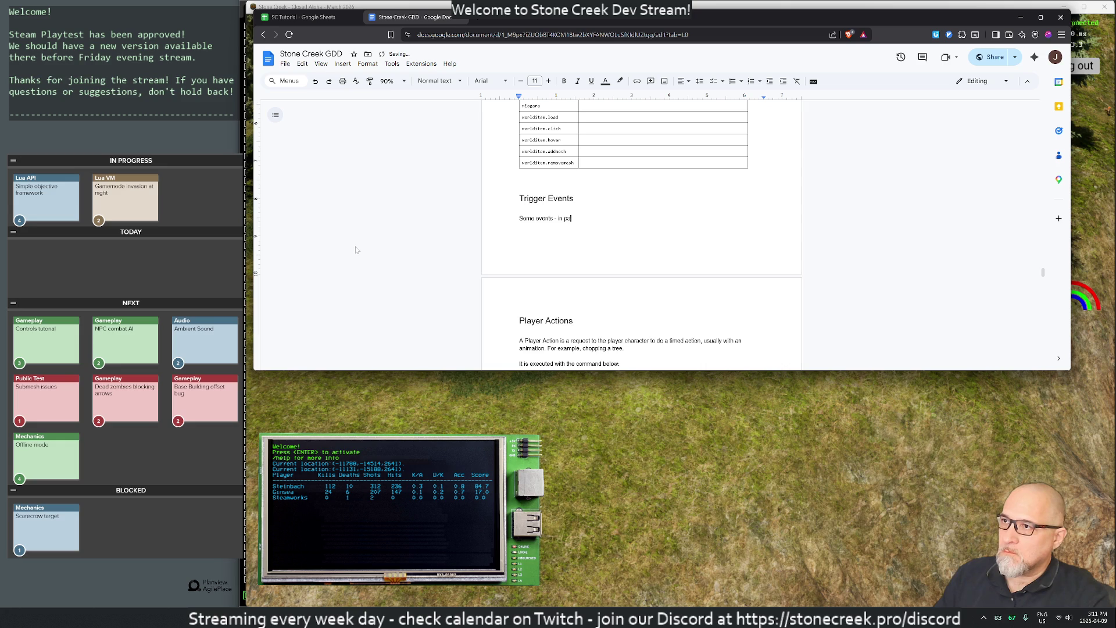
pyautogui.write('ular, events')
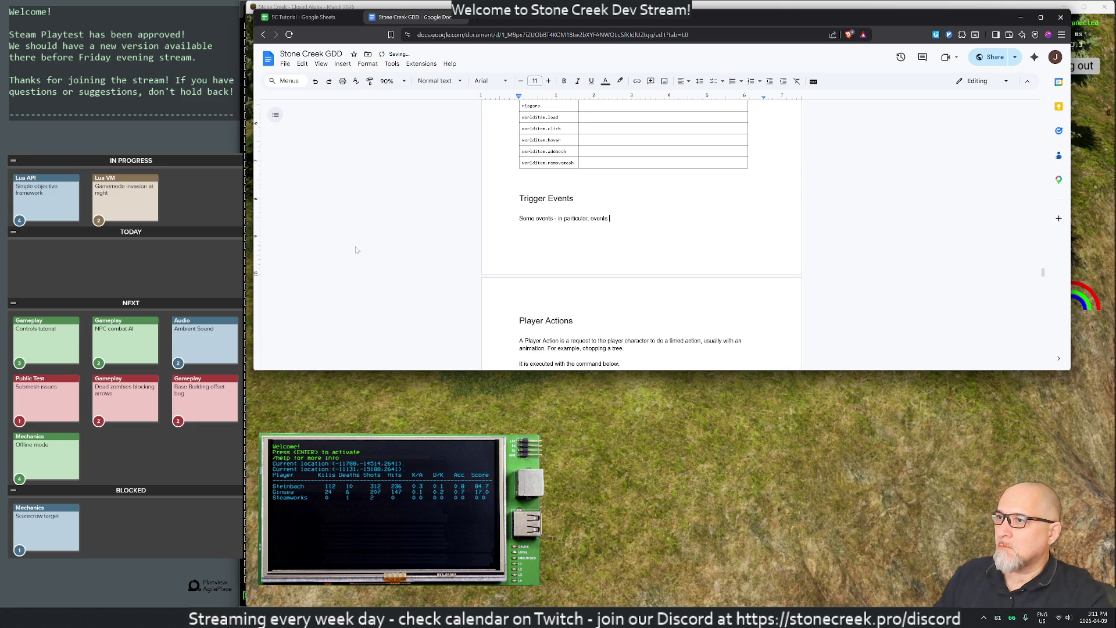
pyautogui.press('BackSpace')
pyautogui.press('BackSpace')
pyautogui.press('BackSpace')
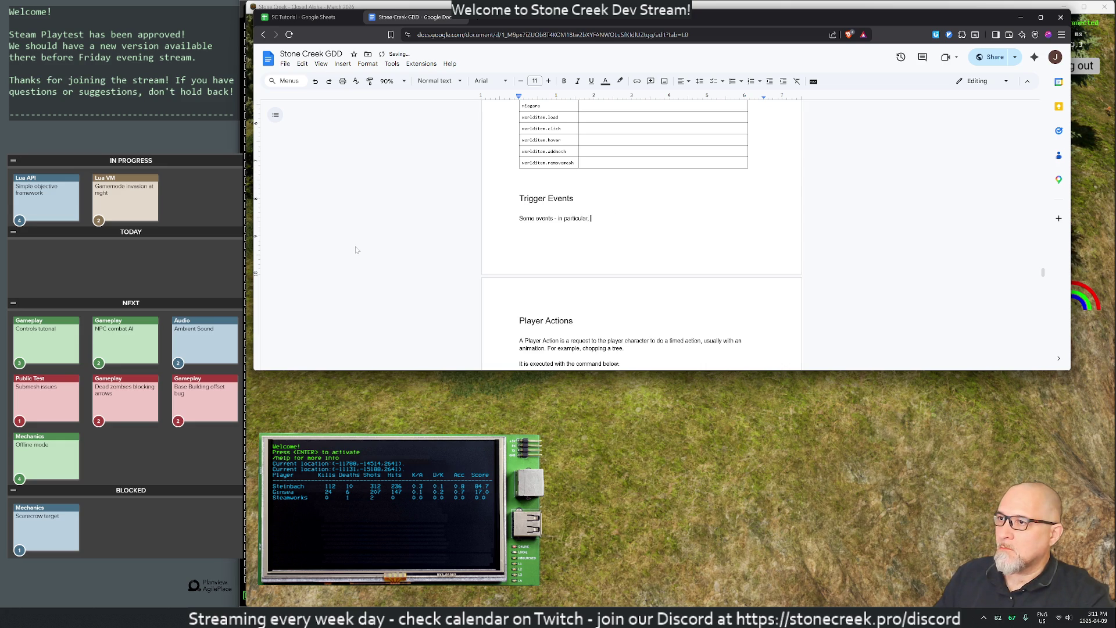
pyautogui.press('BackSpace')
pyautogui.press('BackSpace')
pyautogui.press('BackSpace')
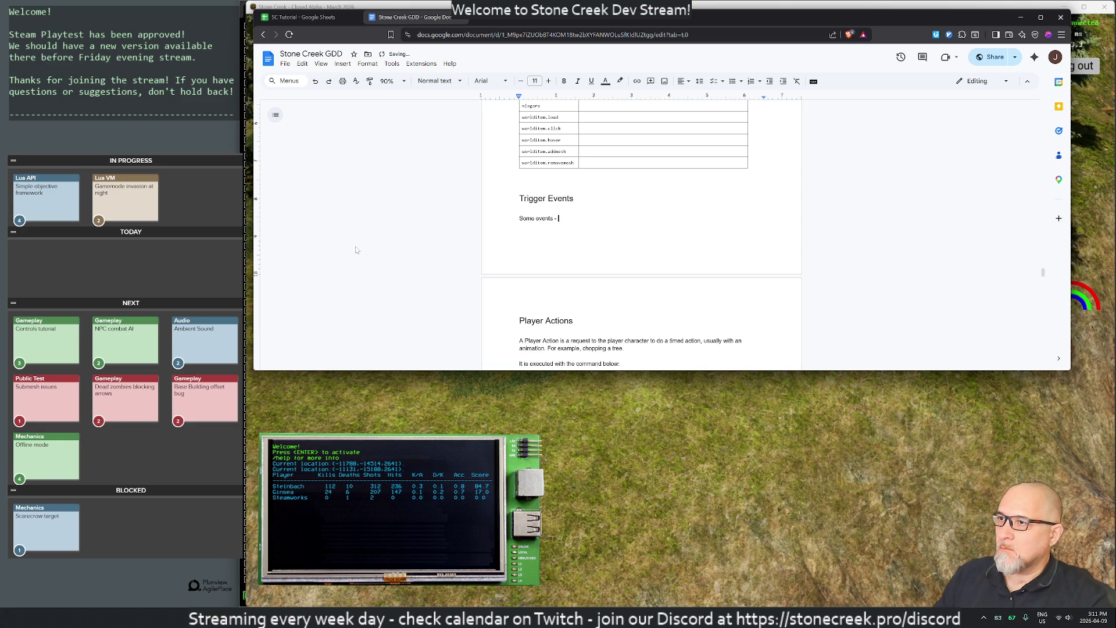
pyautogui.press('BackSpace')
pyautogui.press('BackSpace')
pyautogui.write('can be quite expensive (')
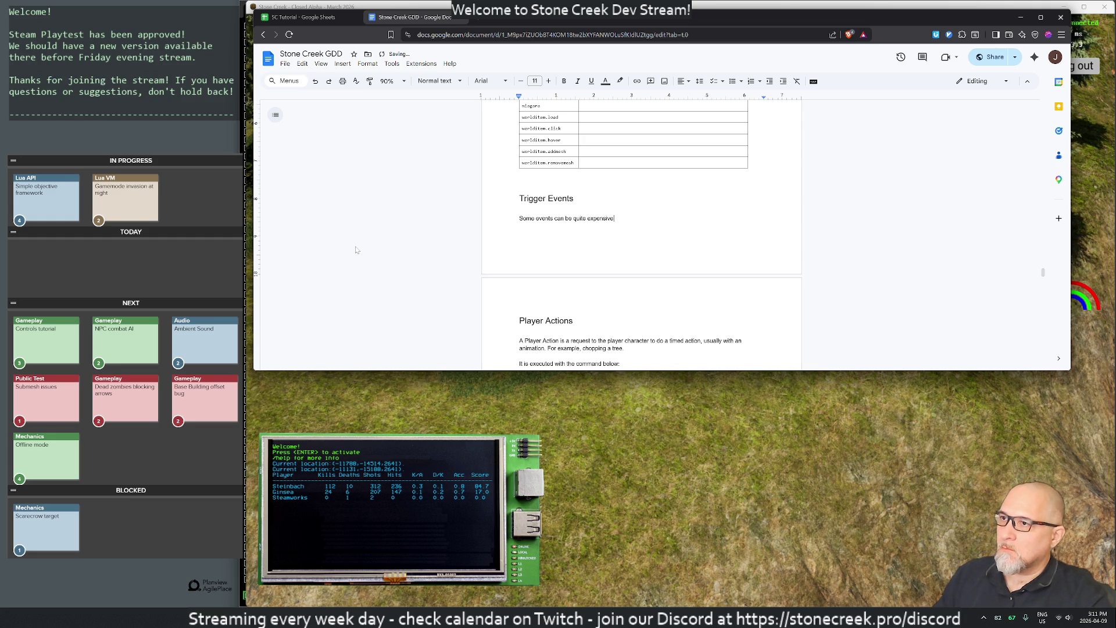
pyautogui.write('client ')
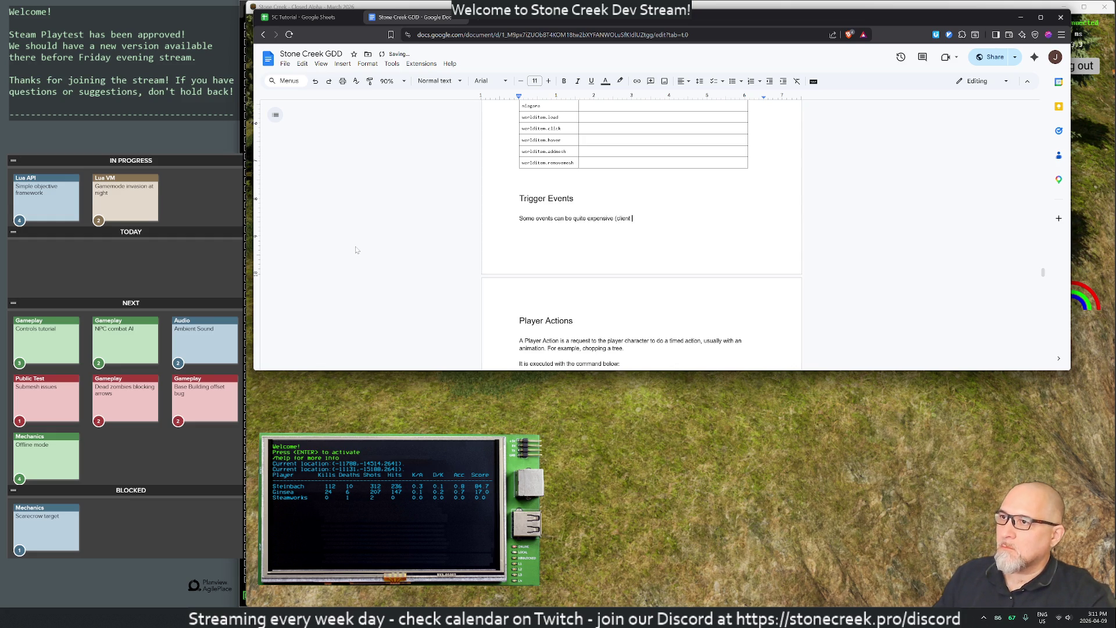
pyautogui.write('events, in particular) ')
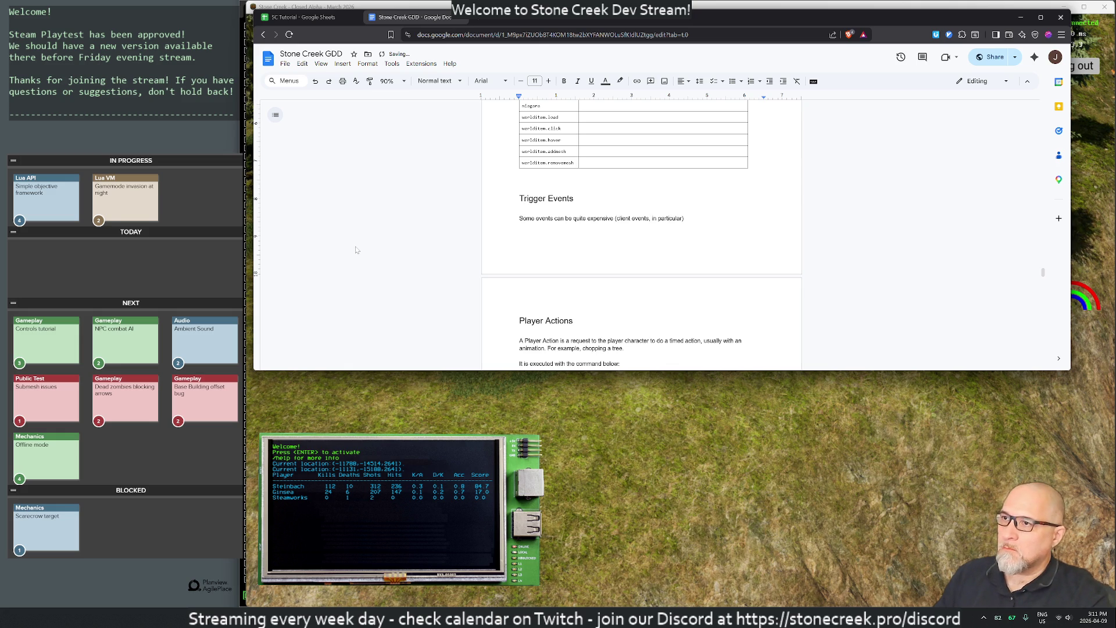
pyautogui.write('but ')
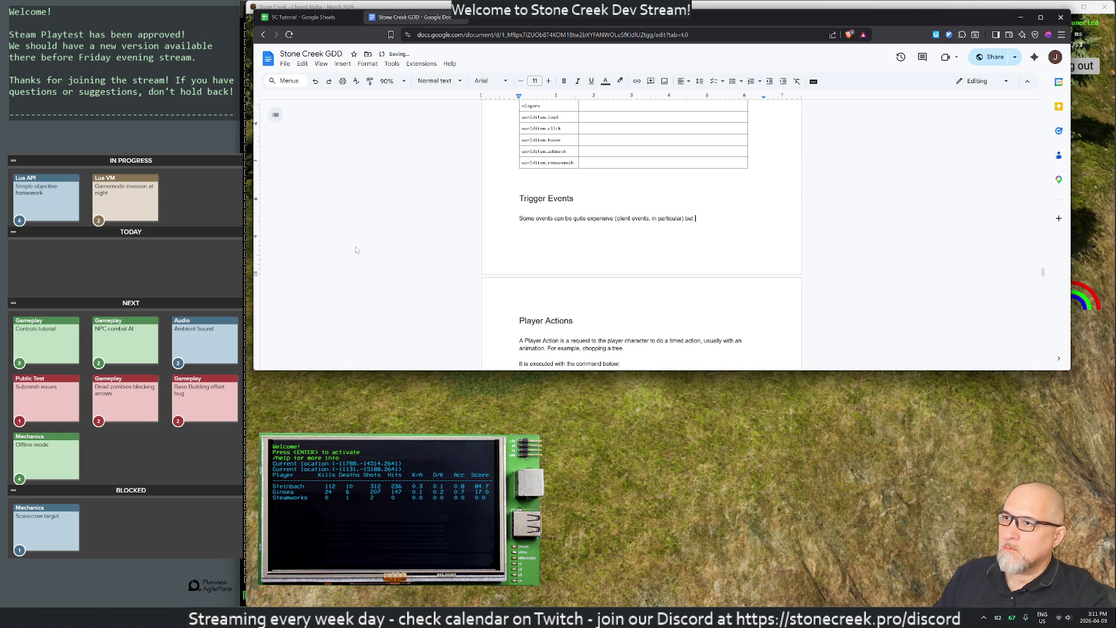
pyautogui.write('still necessary to im')
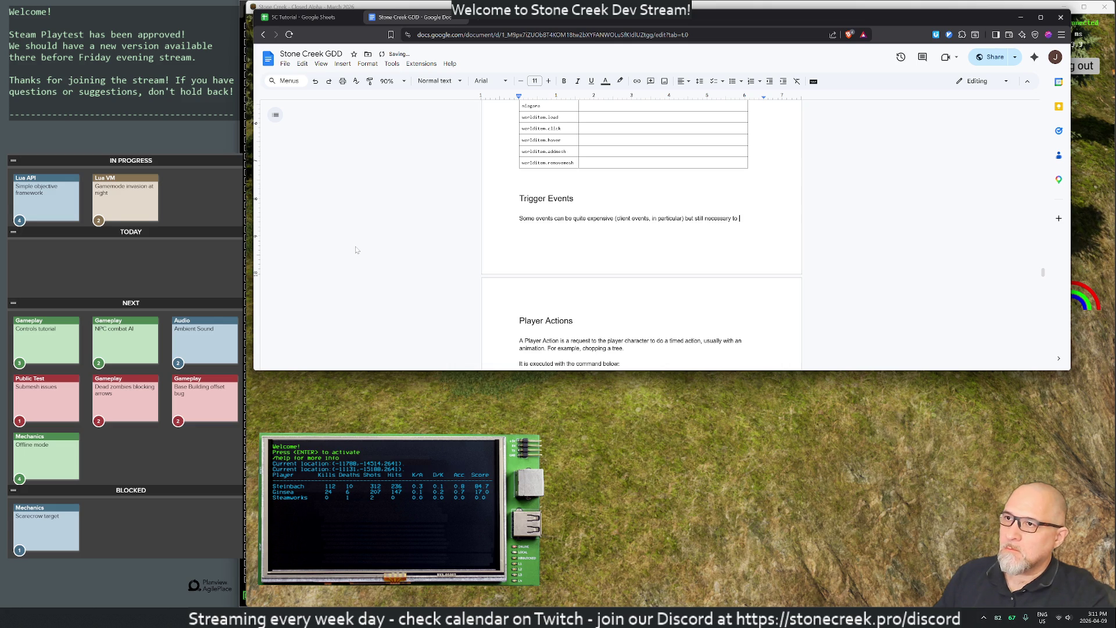
pyautogui.write('plement some features. For ex')
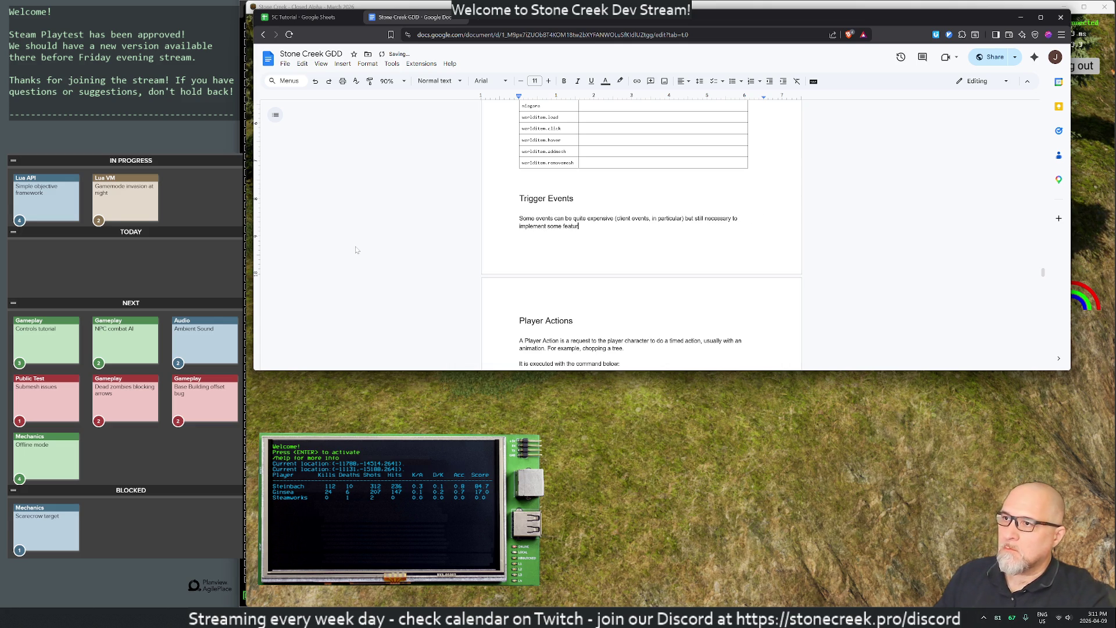
pyautogui.write('ampl')
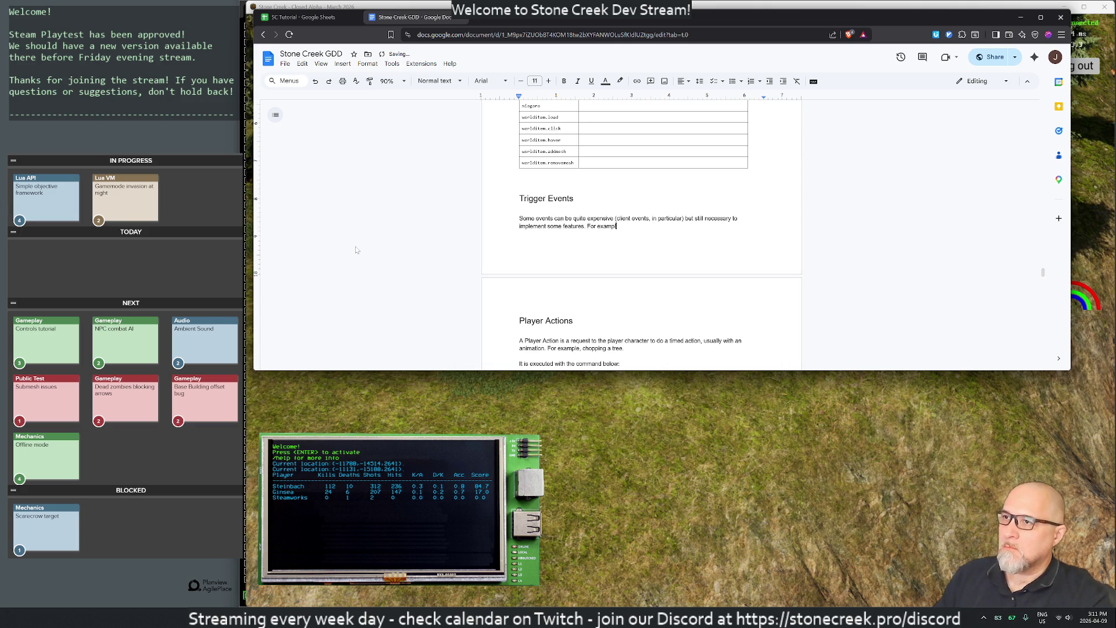
pyautogui.write('e, if we are writing a tut')
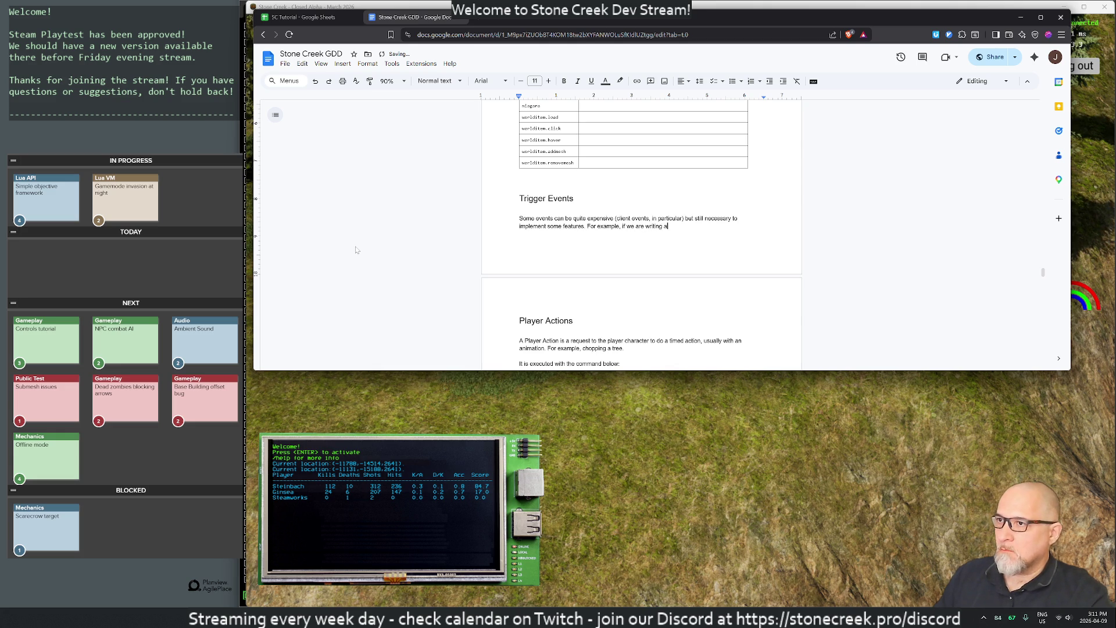
pyautogui.write('orial, we')
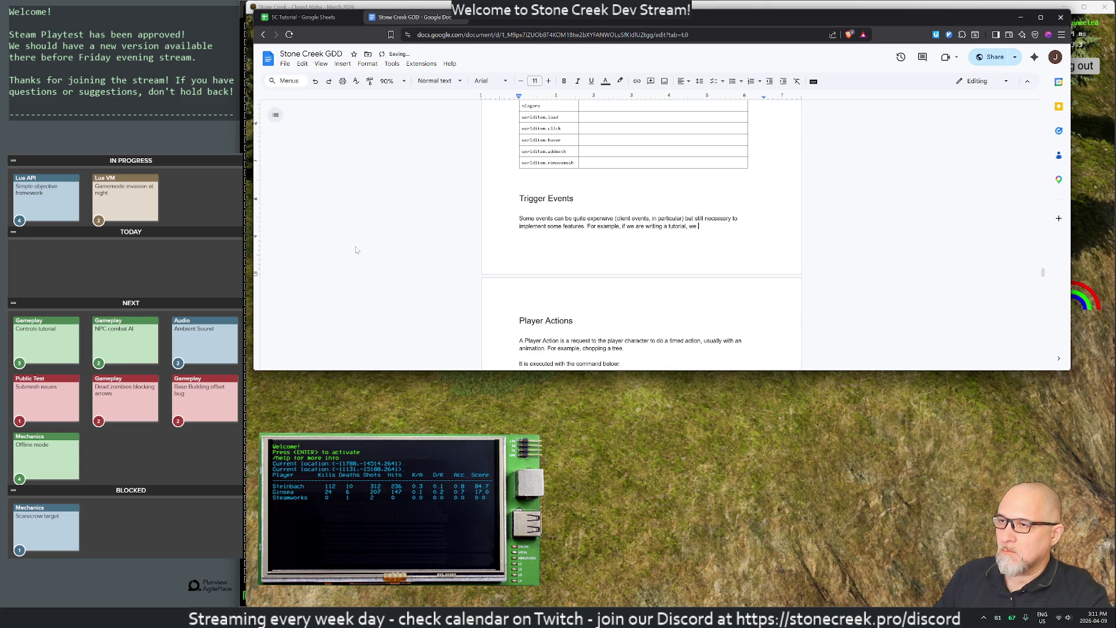
pyautogui.write(' would be interested i')
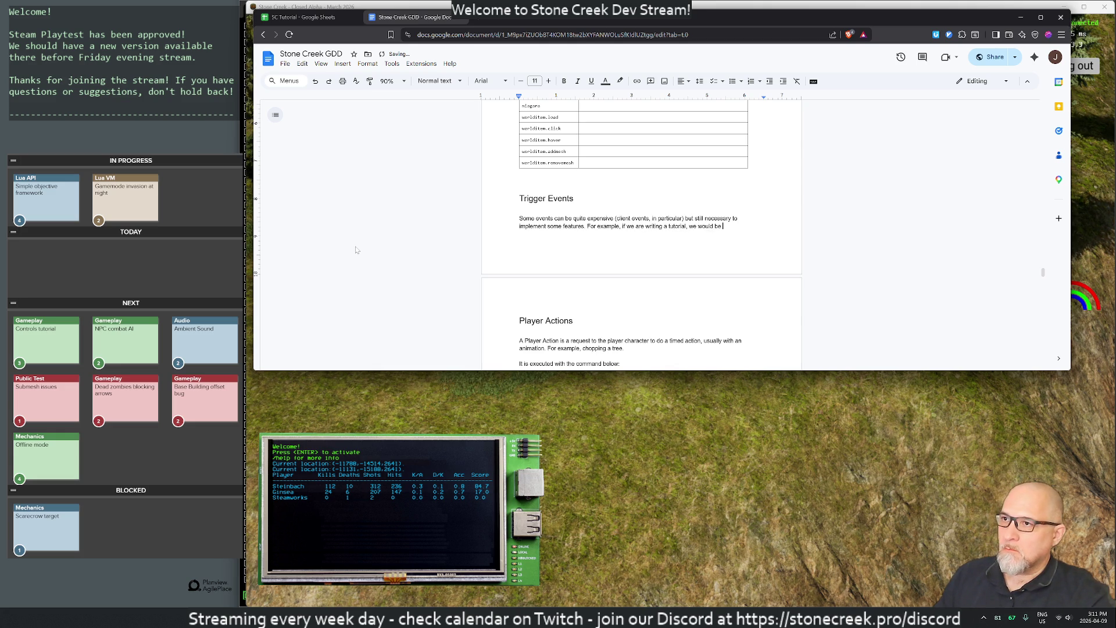
pyautogui.write('n subscribing to')
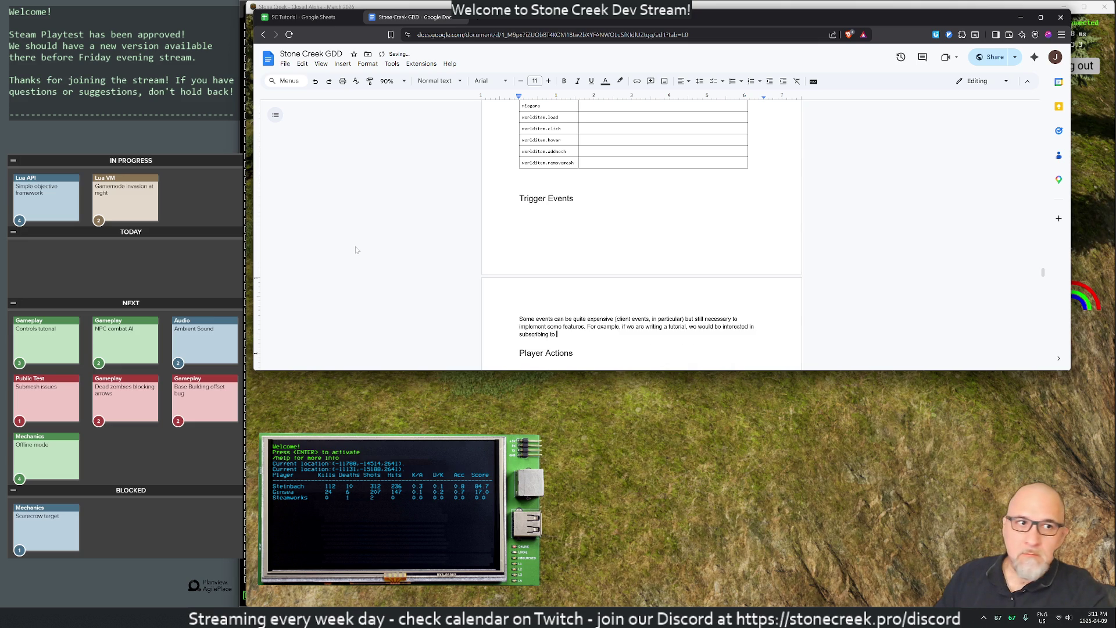
# Step: Finish the tutorial example: the player zooming with the mouse wheel, rarely used elsewhere in the game
pyautogui.write('the f')
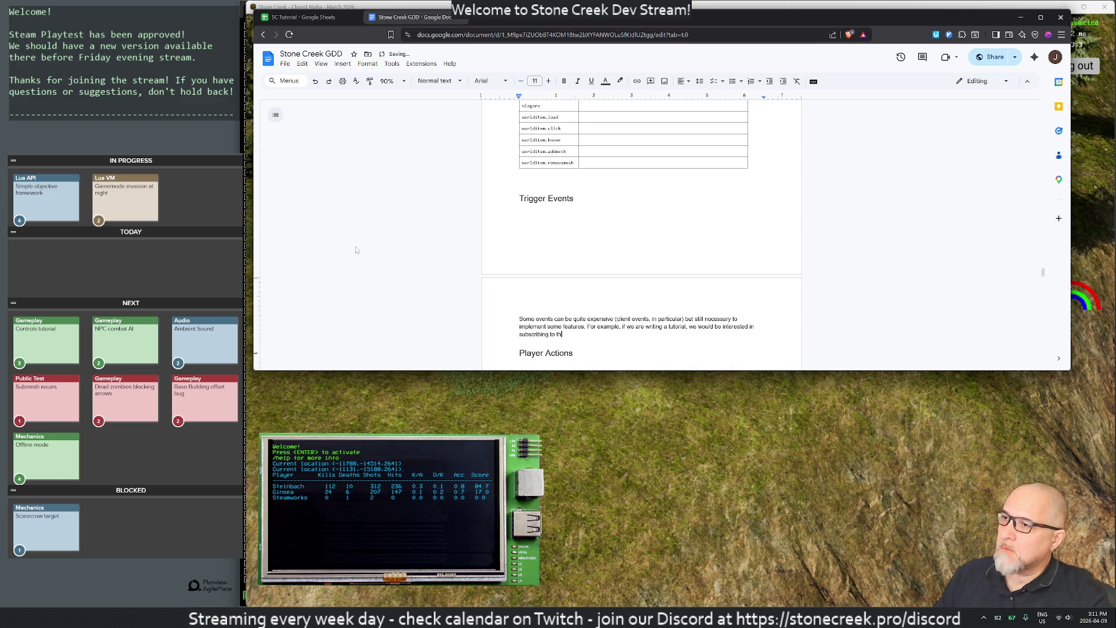
pyautogui.press('BackSpace')
pyautogui.write('th eo')
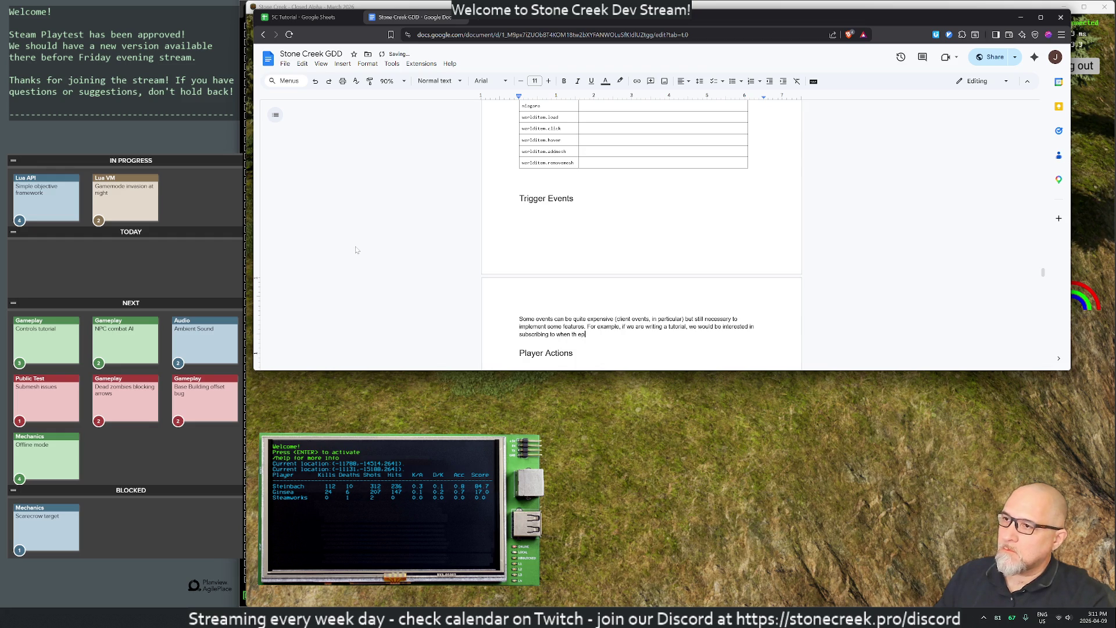
pyautogui.write('ayer moved the mouse whee')
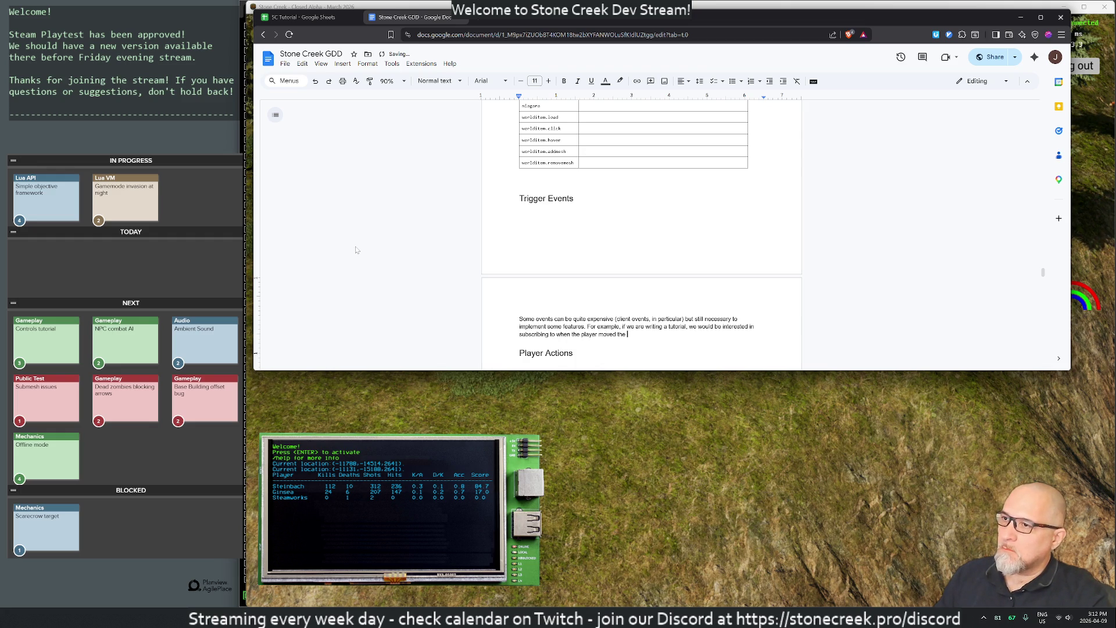
pyautogui.write('l fo')
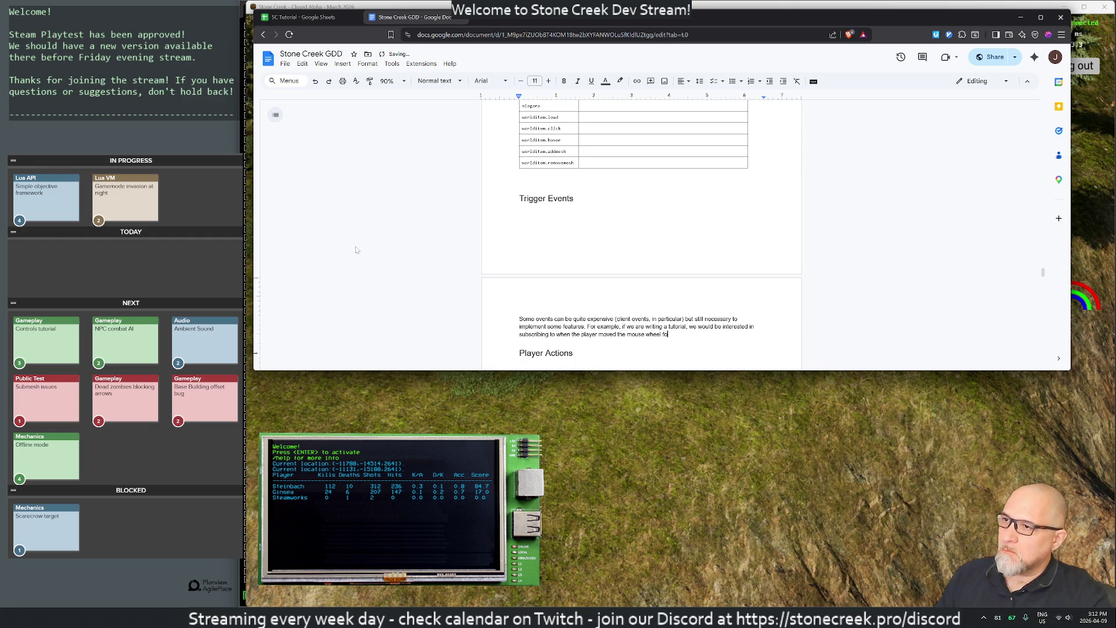
pyautogui.write('r oom in/out')
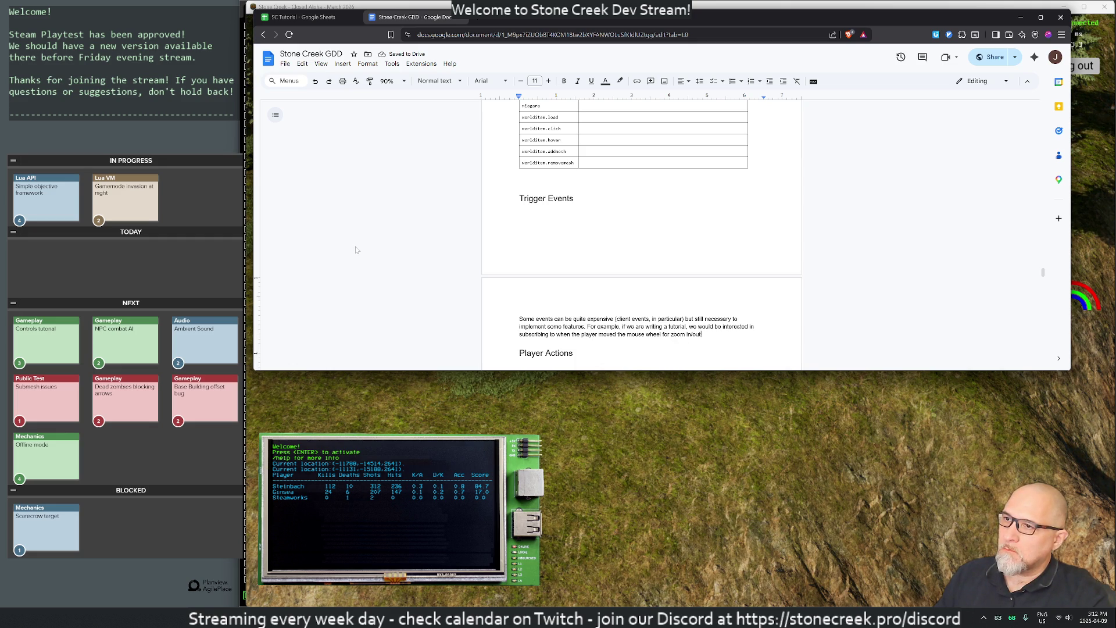
pyautogui.write(', but that wo')
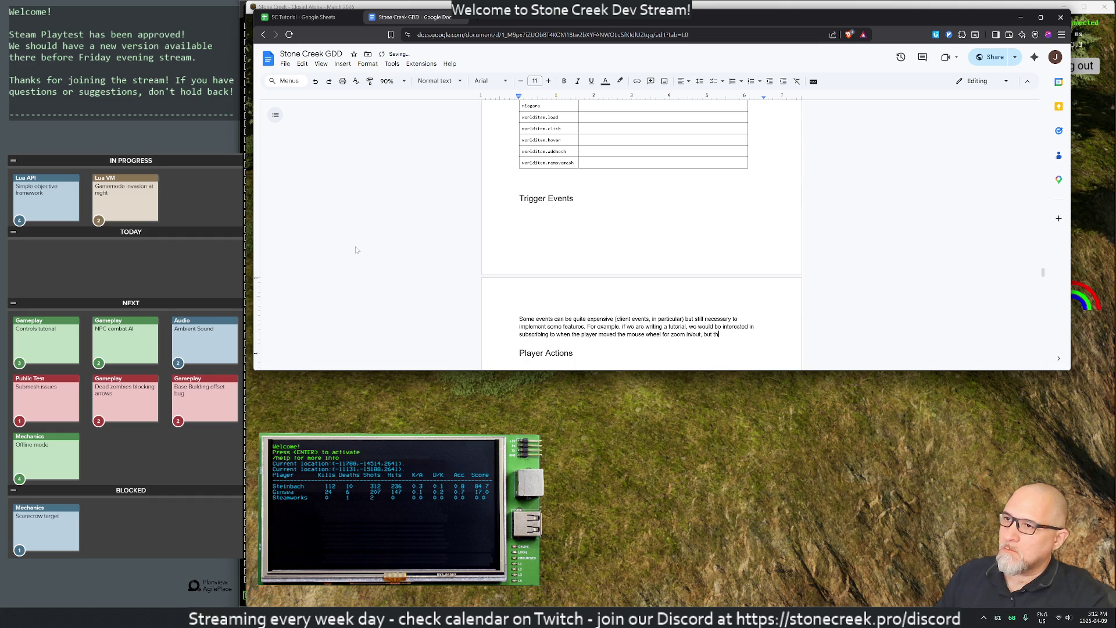
pyautogui.write('uld be ra')
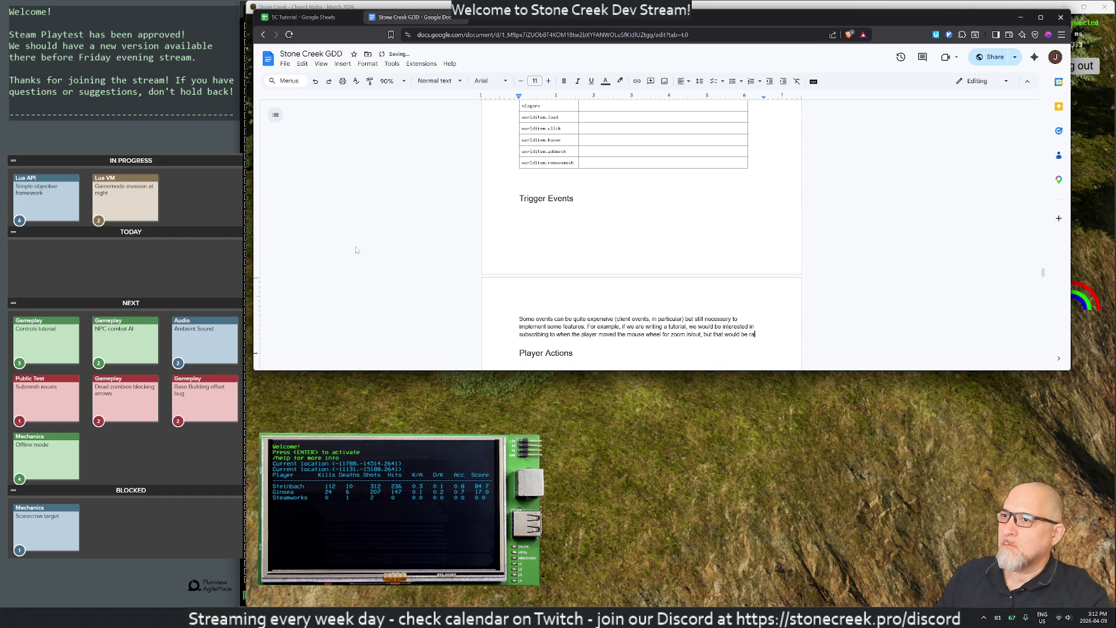
pyautogui.write('relyused')
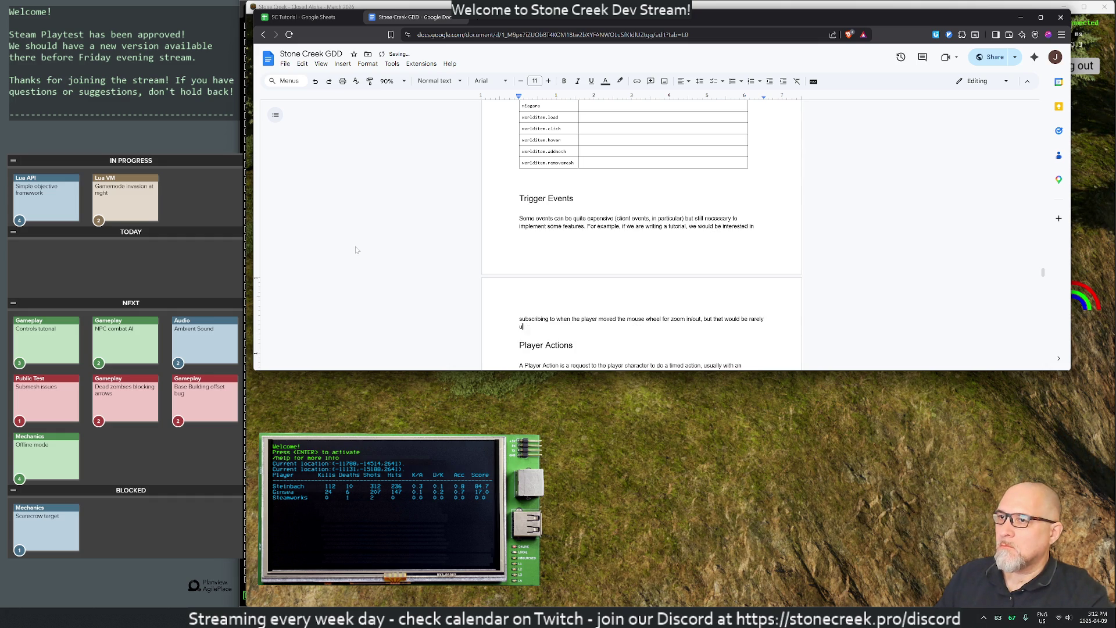
pyautogui.write('ther areas o')
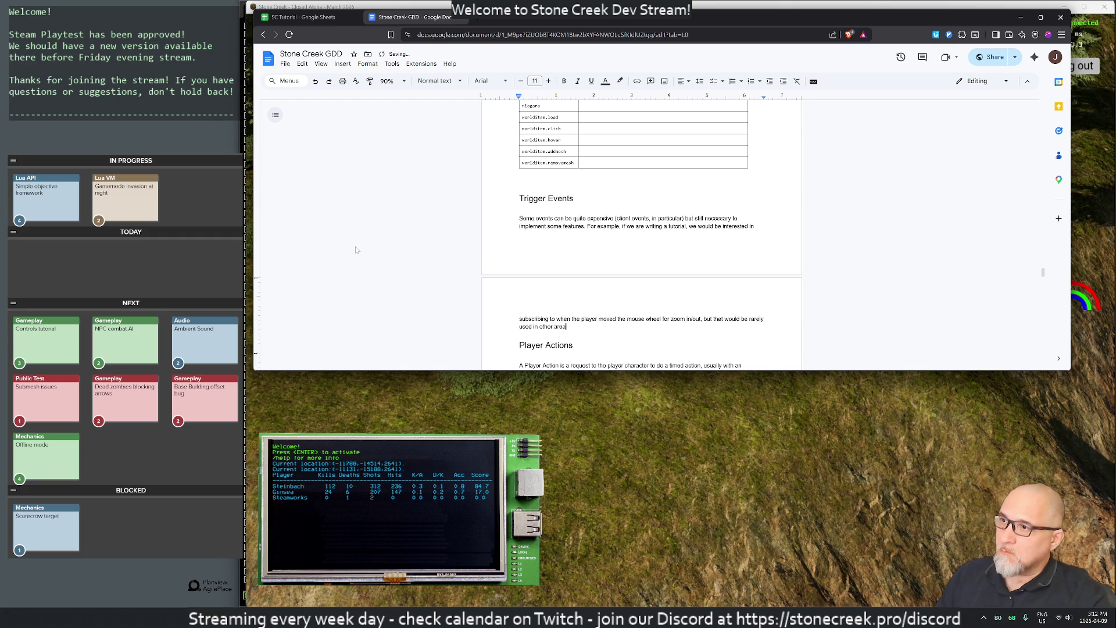
pyautogui.write('f the game.')
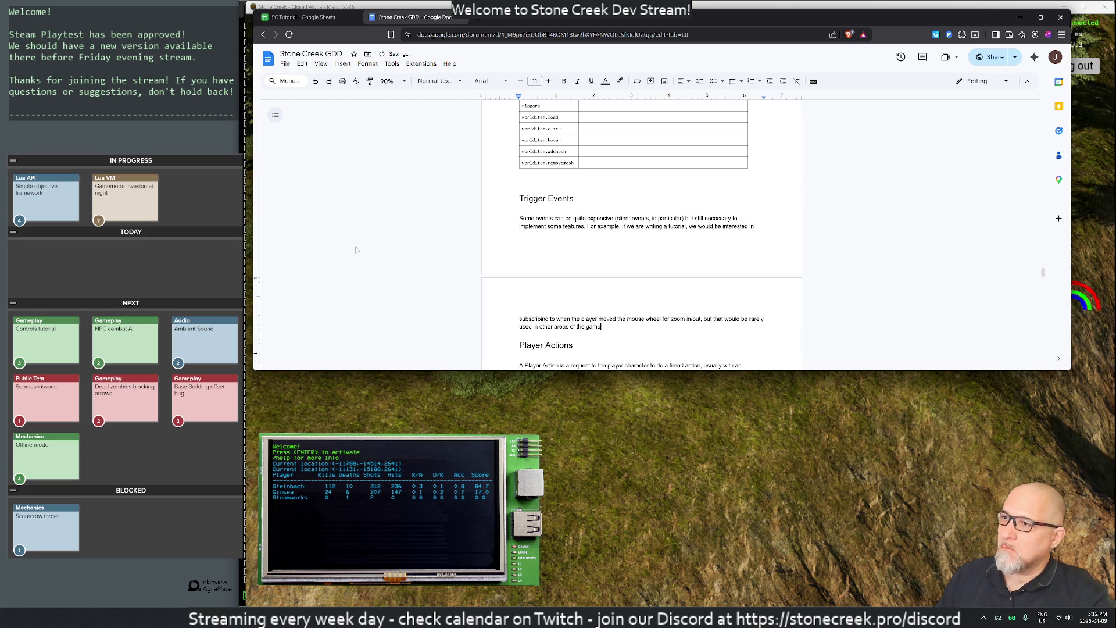
pyautogui.press('Return')
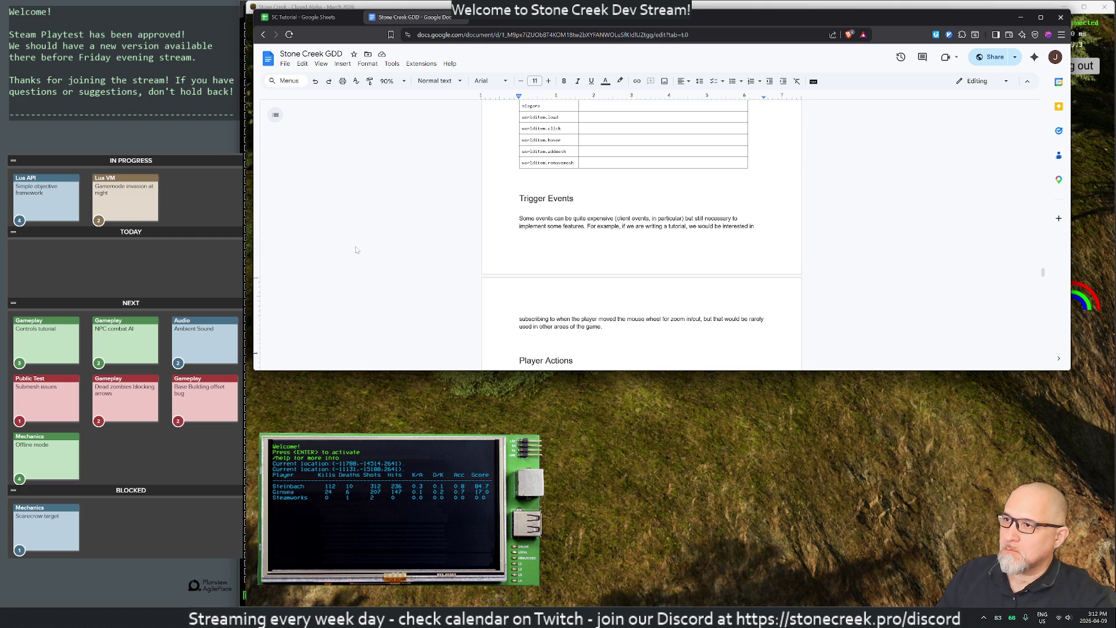
# Step: Define "Trigger Events" as one-off subscriptions notified just once after completed
pyautogui.write('The')
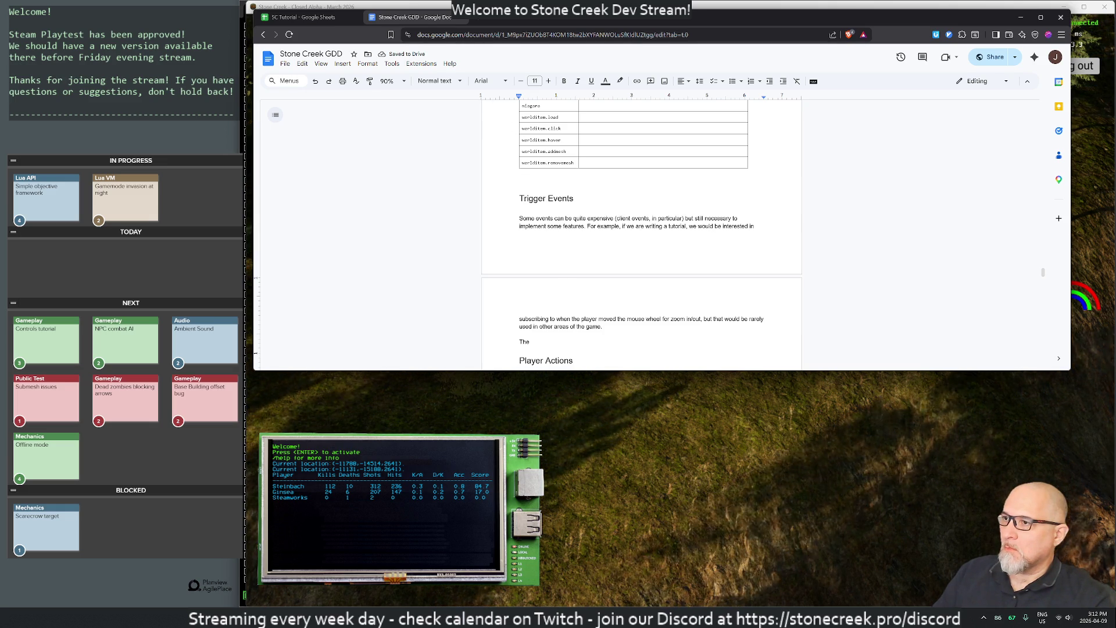
pyautogui.write('"Tri')
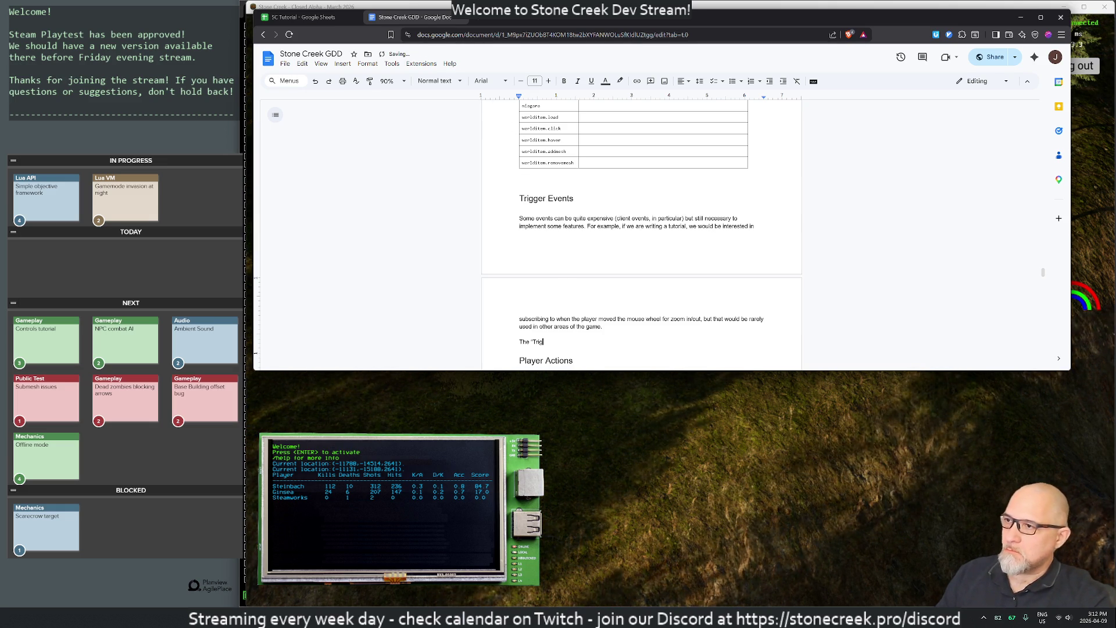
pyautogui.write('gger Events" ')
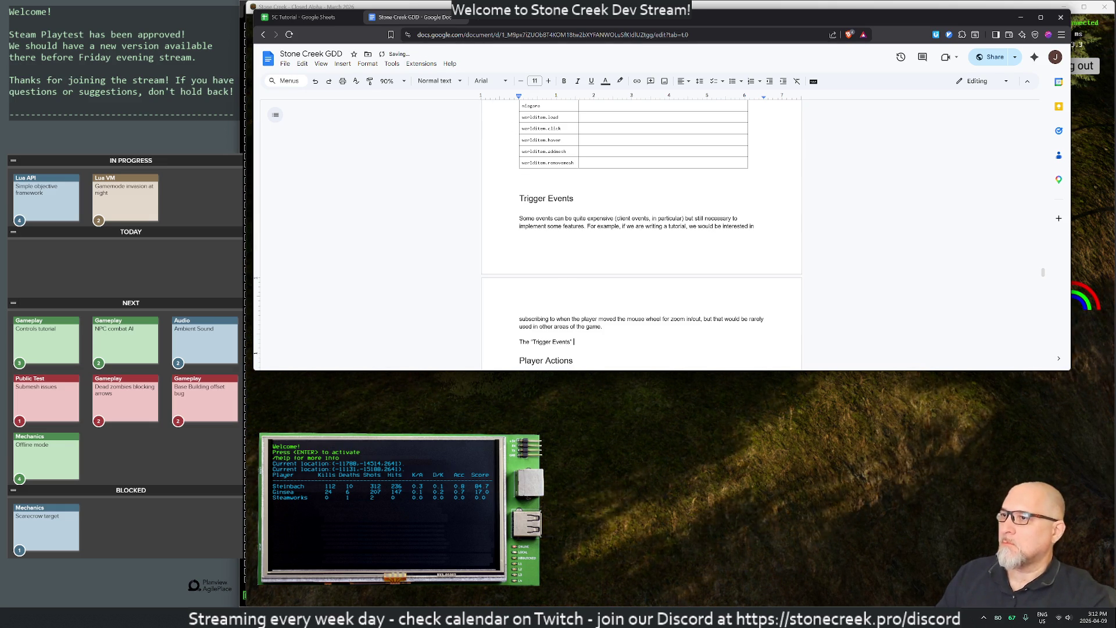
pyautogui.write('are one')
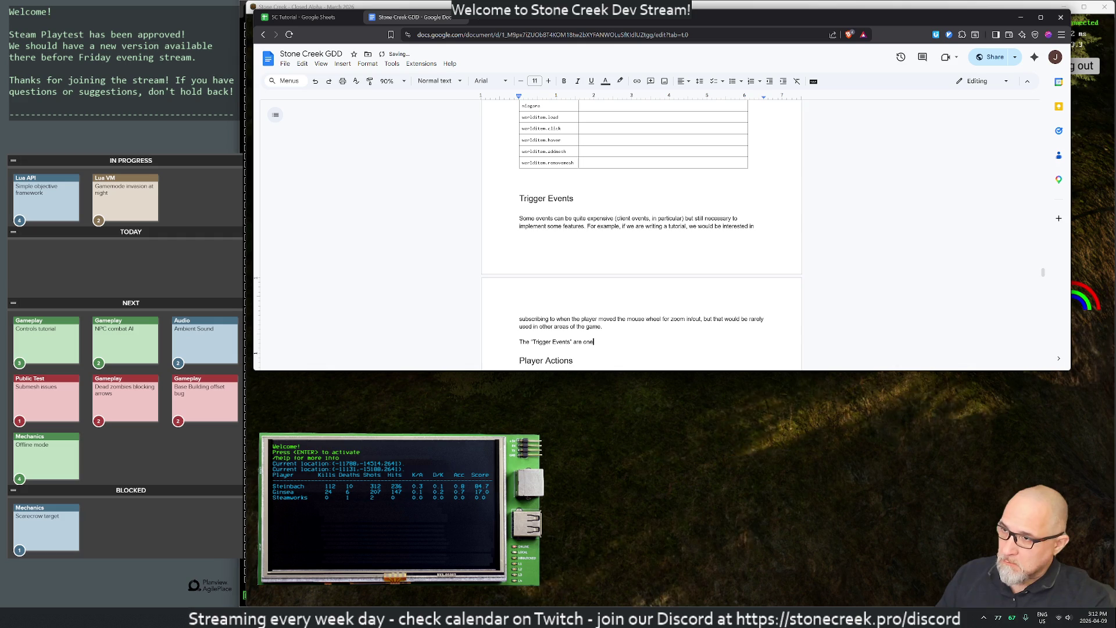
pyautogui.write('-off subs')
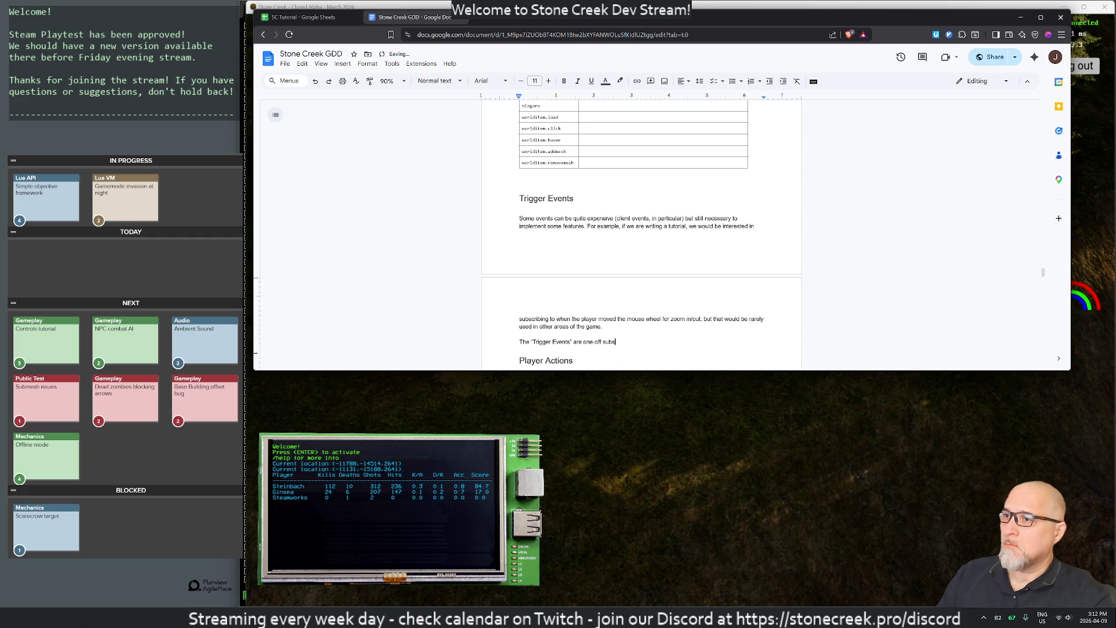
pyautogui.write('criptions that instead of being constantly not')
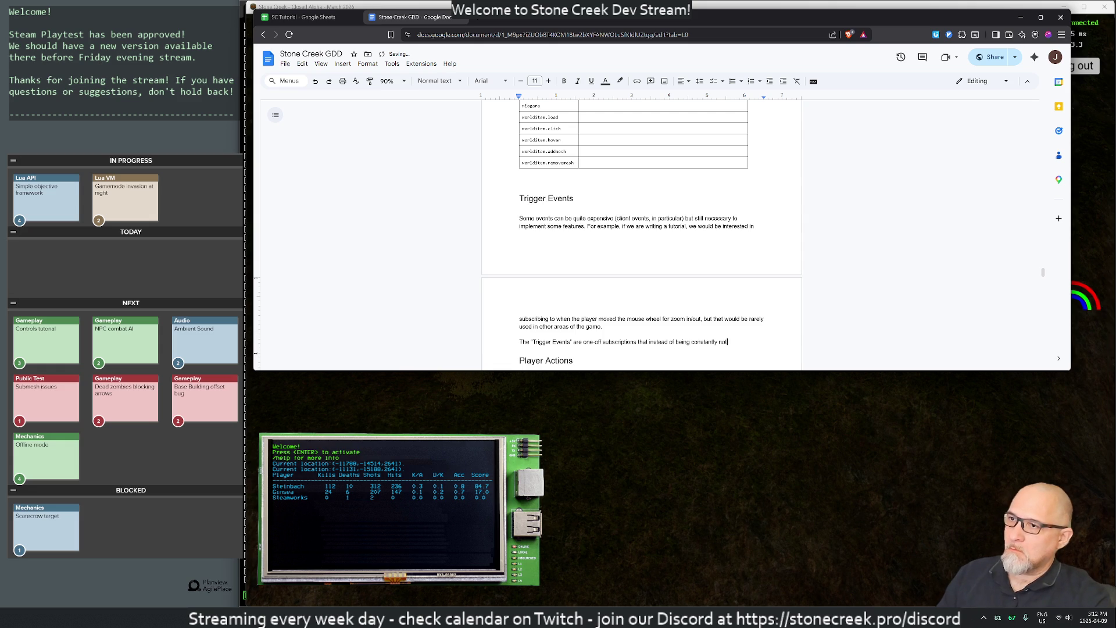
pyautogui.write('ified, will send just')
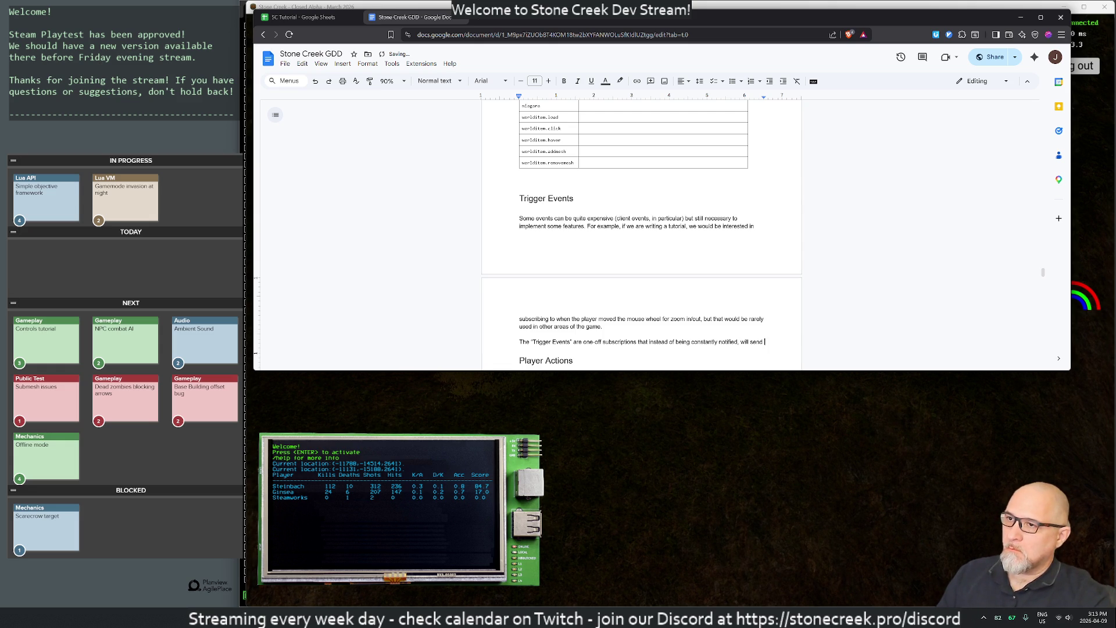
pyautogui.write(' on')
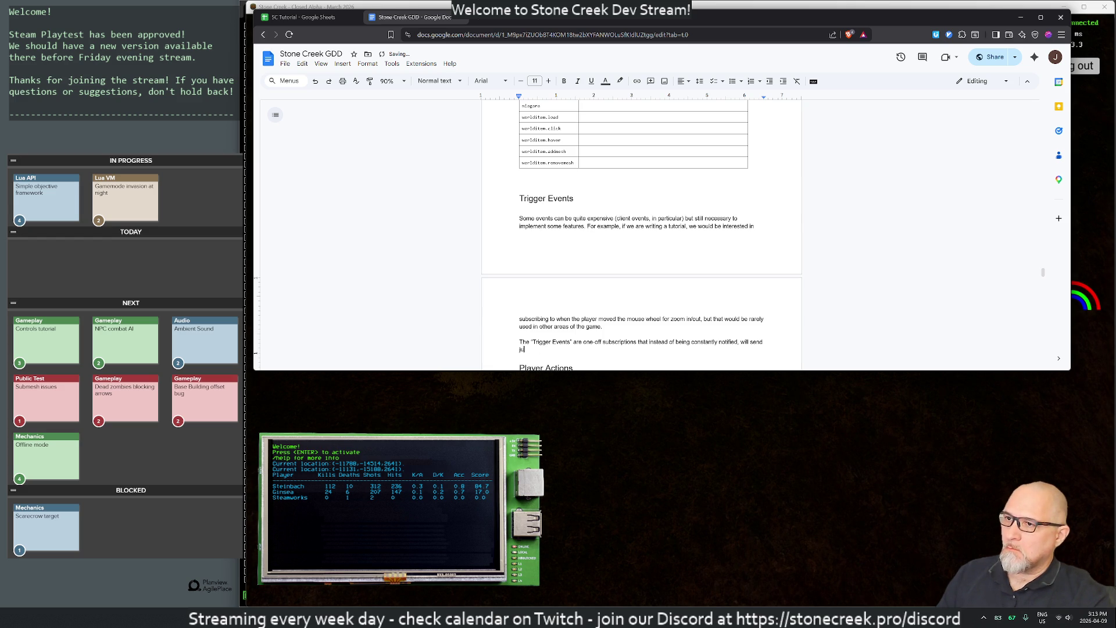
pyautogui.press('BackSpace')
pyautogui.press('BackSpace')
pyautogui.press('BackSpace')
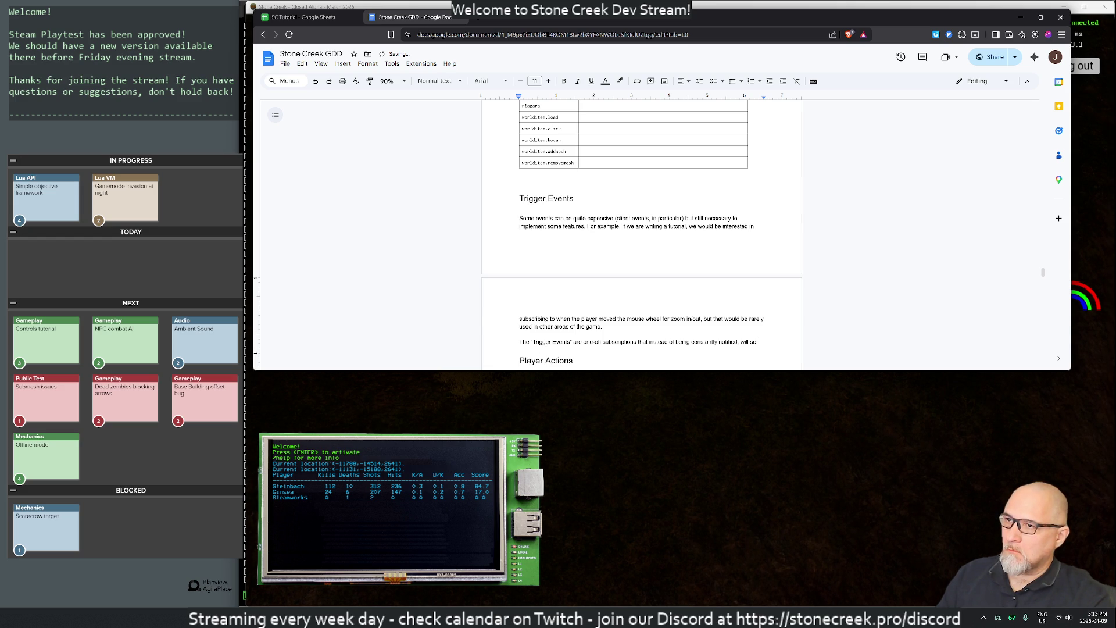
pyautogui.write('nd ')
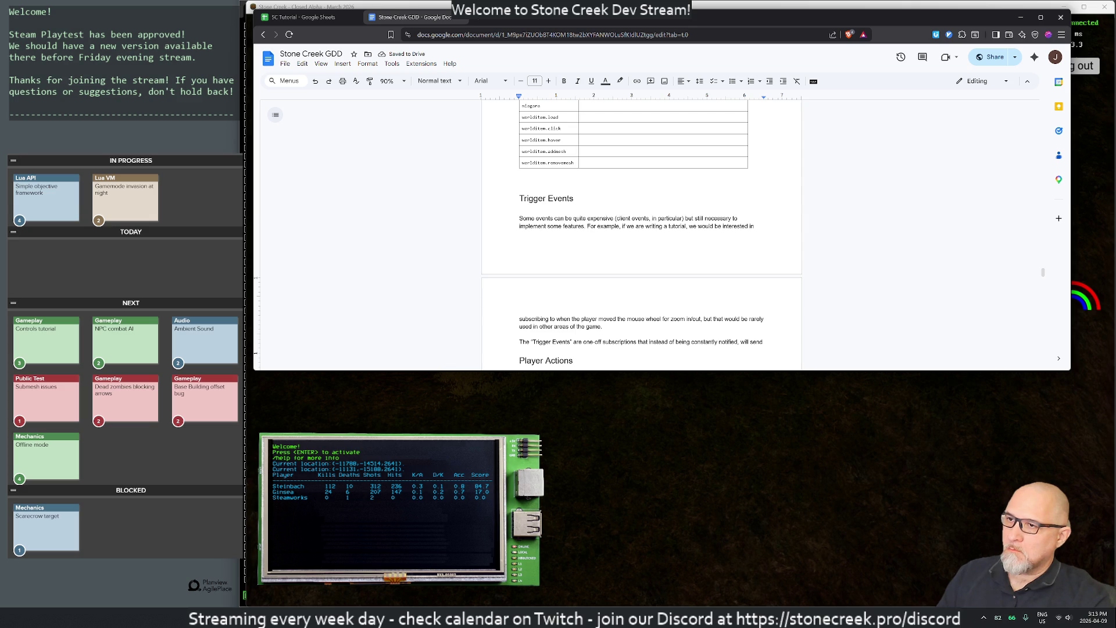
pyautogui.write('just once after com')
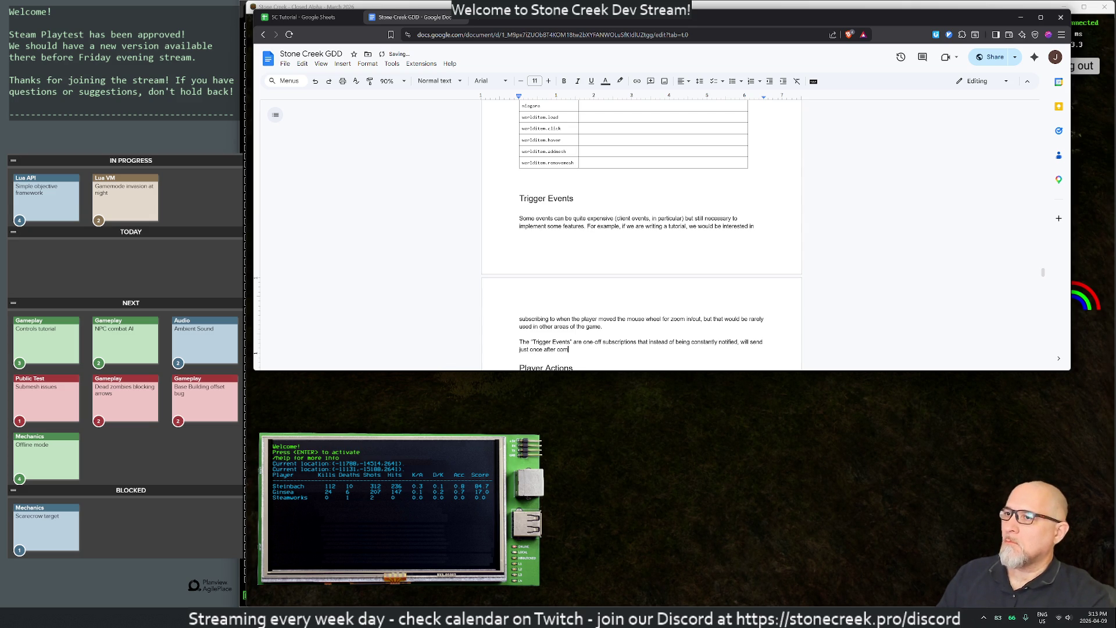
pyautogui.write('pleted.')
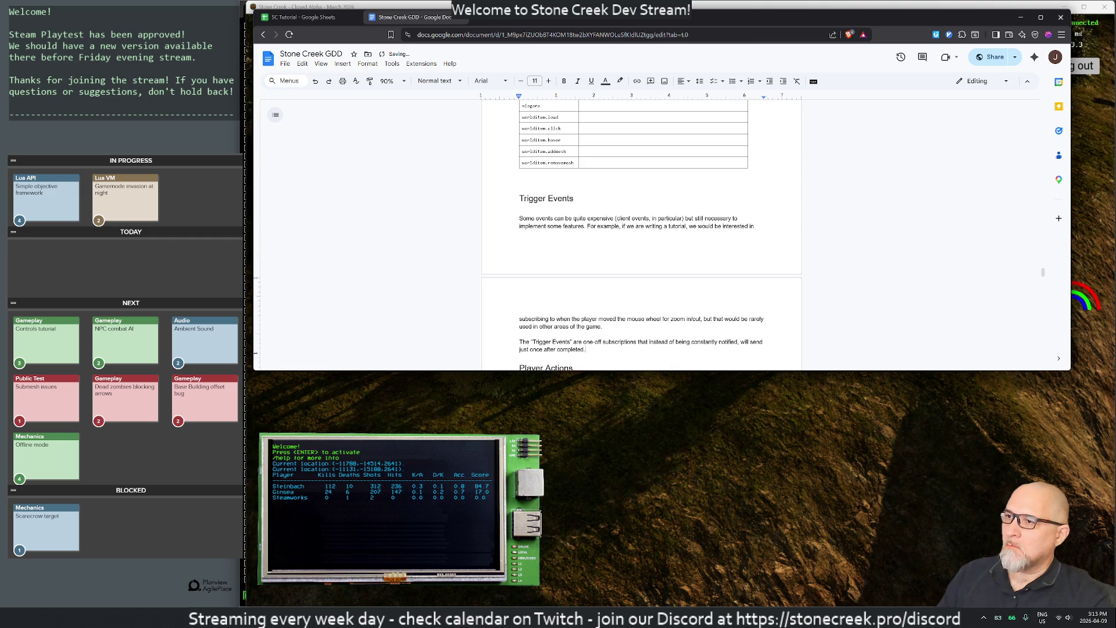
pyautogui.press('Return')
pyautogui.press('Return')
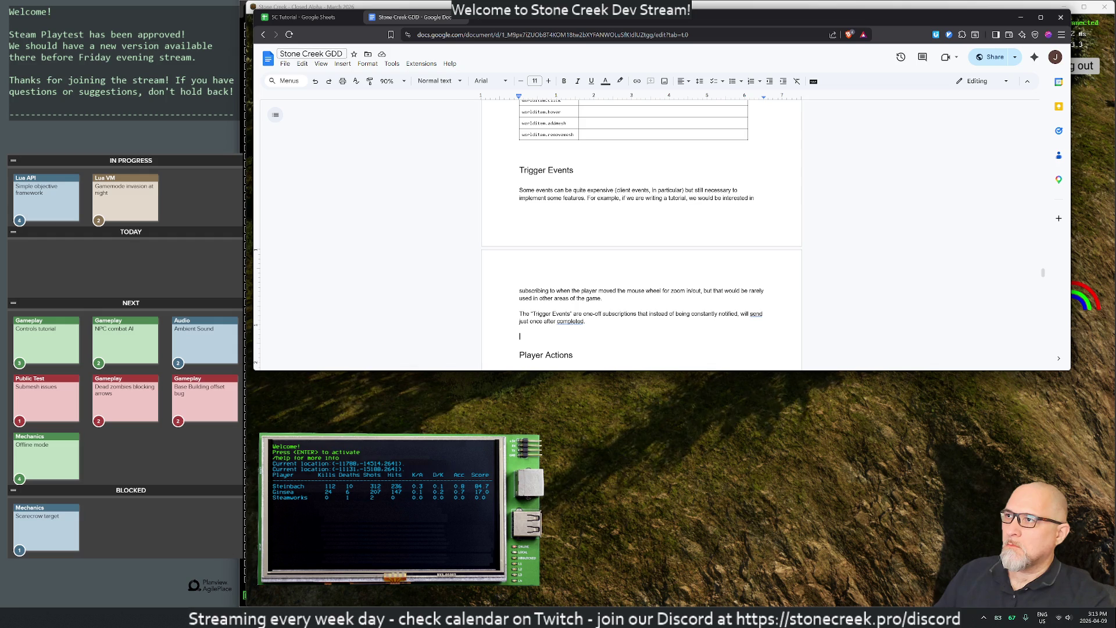
pyautogui.click(342, 63)
# Step: Insert a 2x2 table below the Trigger Events paragraph and enter mouse.wheel.down in the first column
pyautogui.moveTo(377, 99)
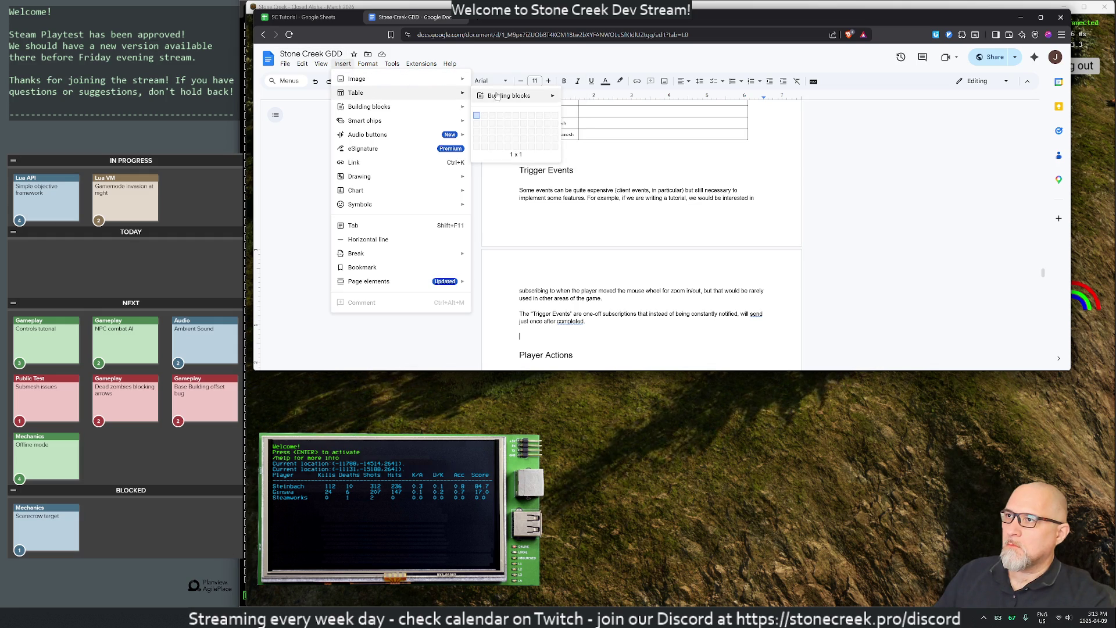
pyautogui.click(485, 123)
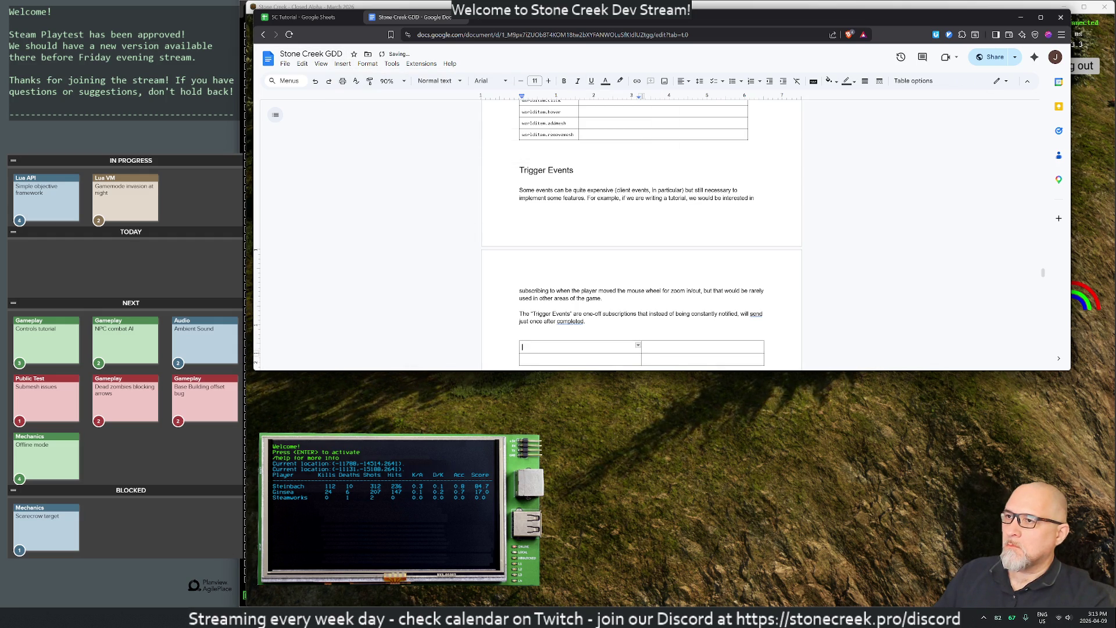
pyautogui.scroll(-2, 641, 233)
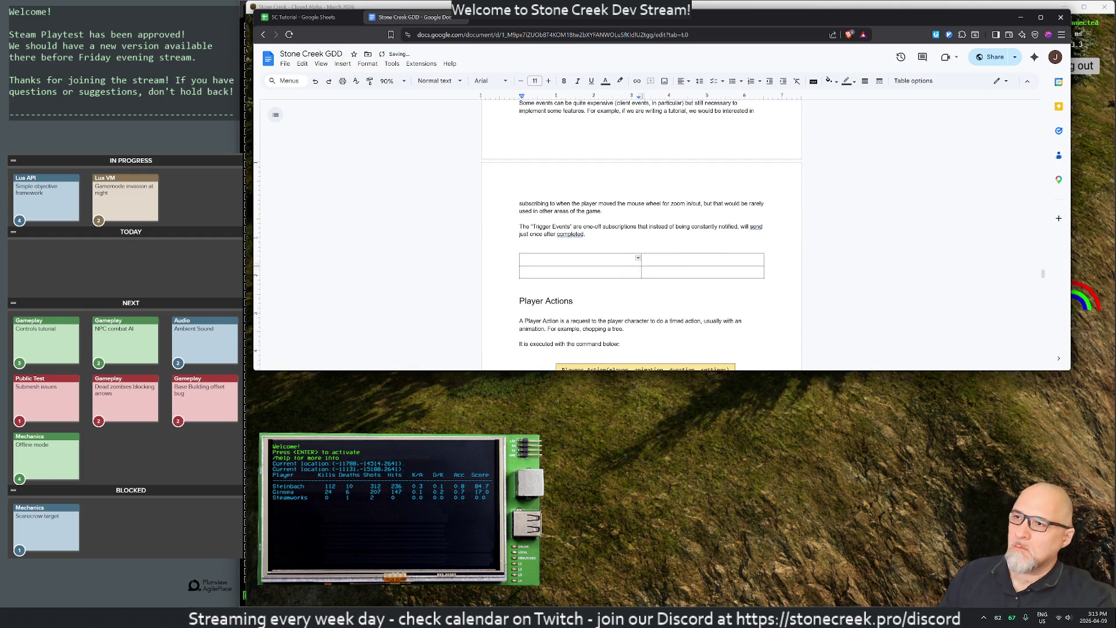
pyautogui.write('cli')
pyautogui.press('BackSpace')
pyautogui.press('BackSpace')
pyautogui.press('BackSpace')
pyautogui.write('mouse.')
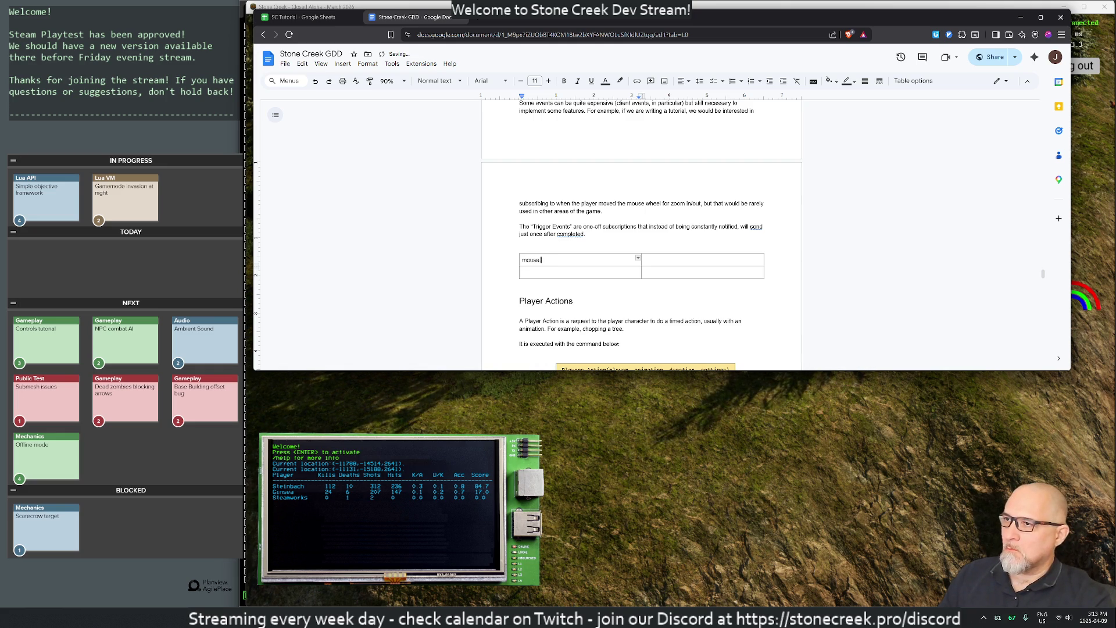
pyautogui.write('eel ')
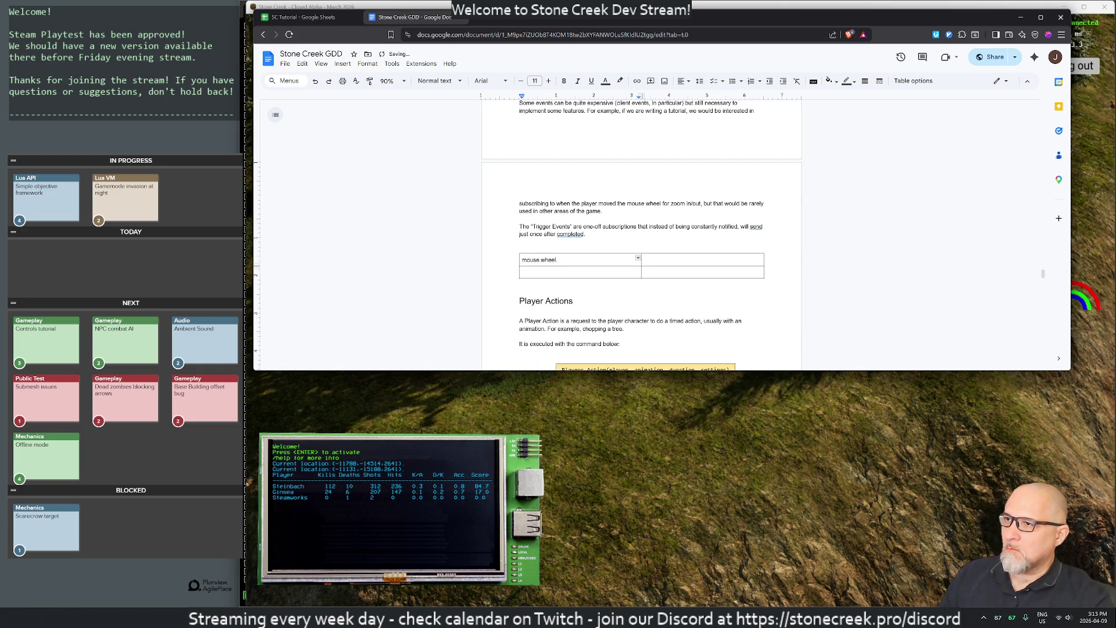
pyautogui.write('p')
pyautogui.click(523, 272)
pyautogui.write('mouse.wheel.down')
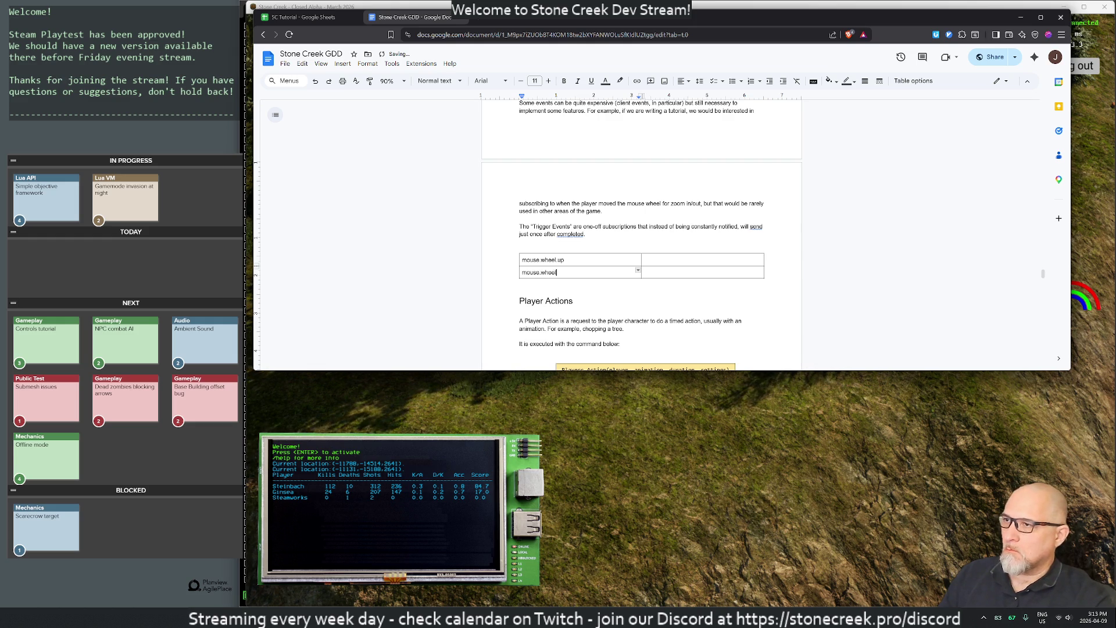
# Step: Add a third row and fill in the events zoom.max.out and zoom.max.in
pyautogui.press('Tab')
pyautogui.press('Tab')
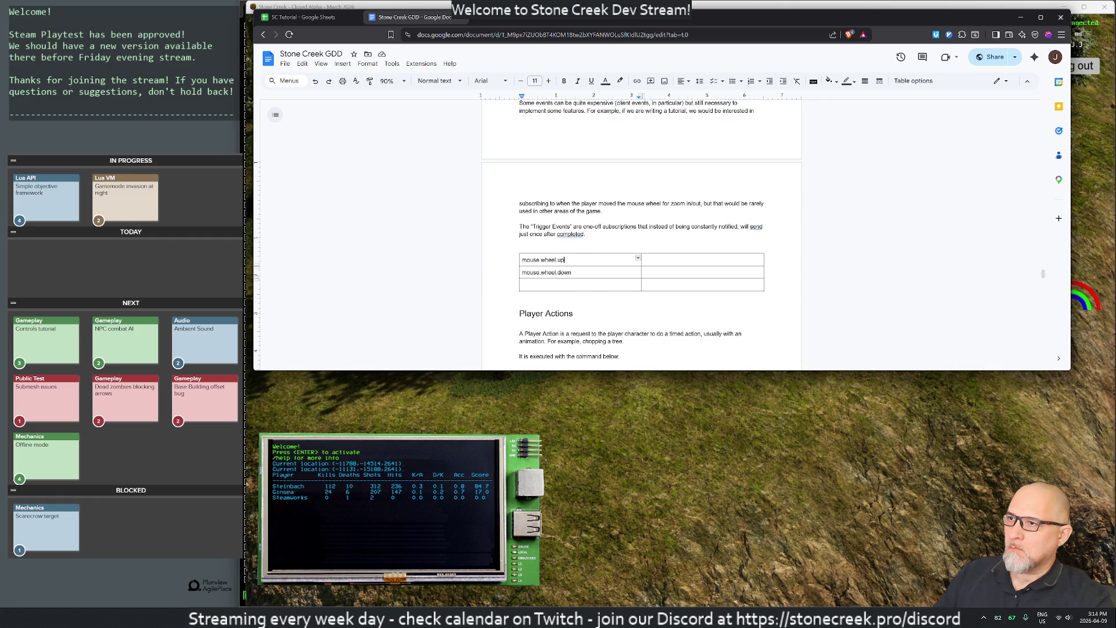
pyautogui.moveTo(565, 260); pyautogui.dragTo(521, 260)
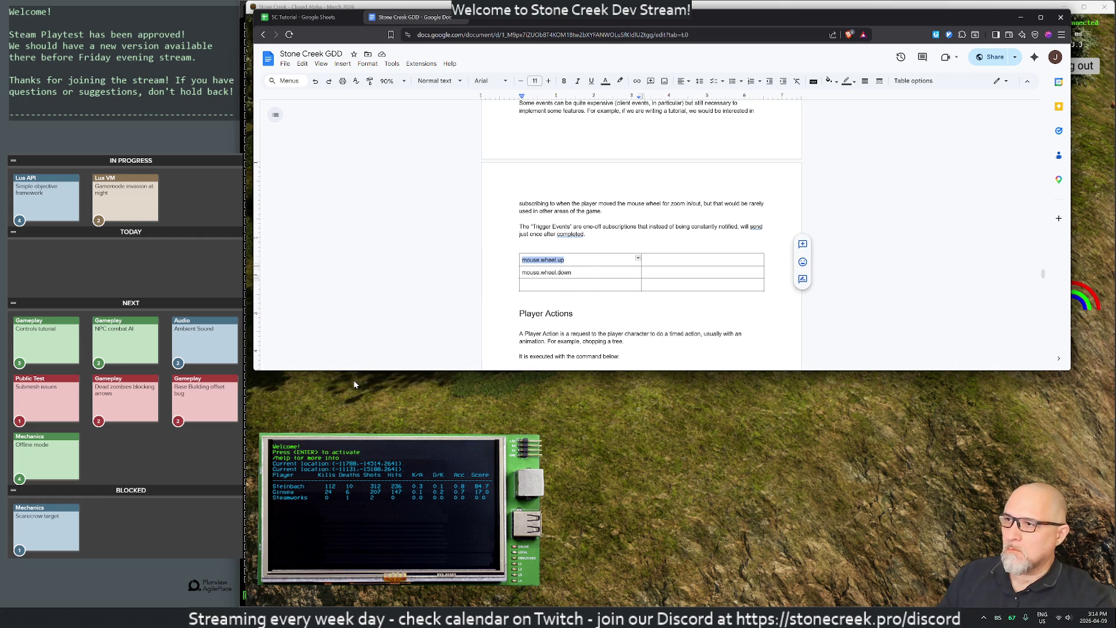
pyautogui.write('zoom.max.out')
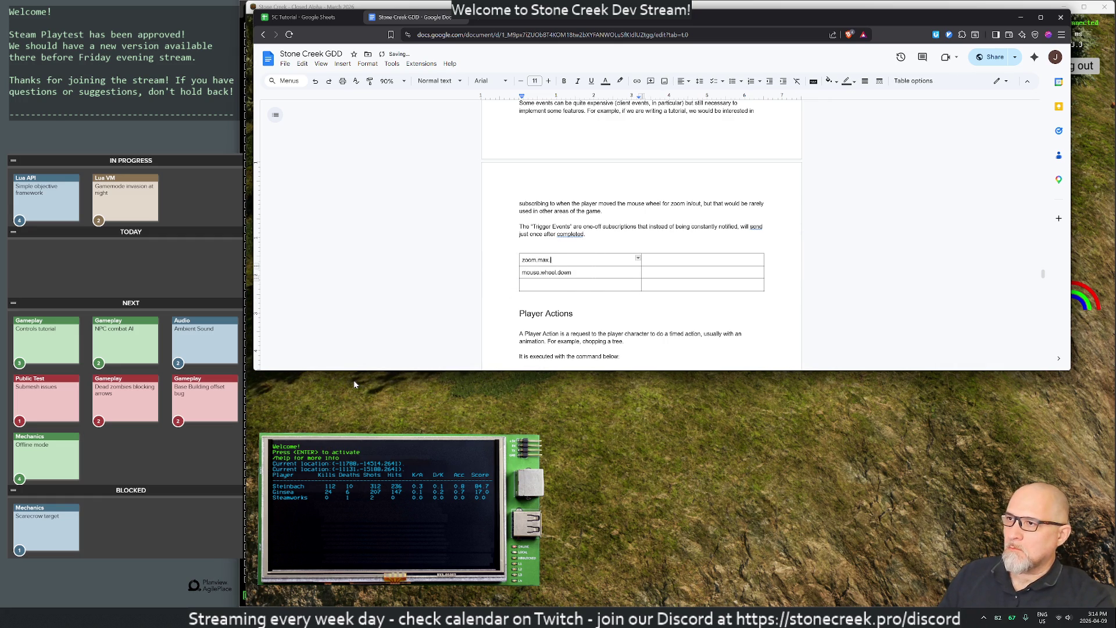
pyautogui.press('Tab')
pyautogui.press('Tab')
pyautogui.write('zo')
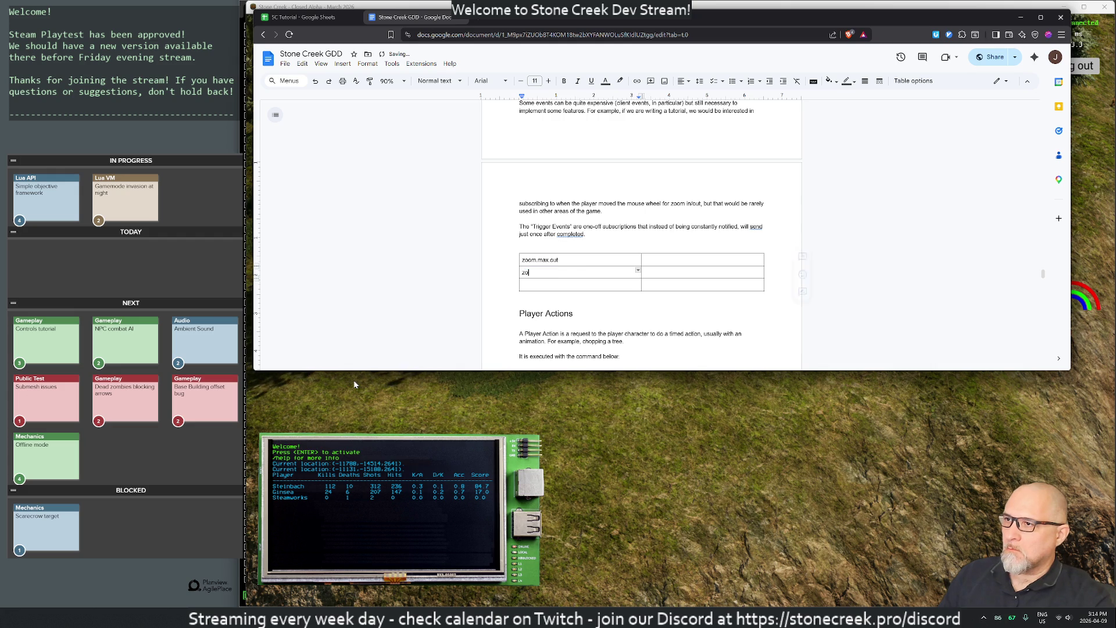
pyautogui.write('om.max.in')
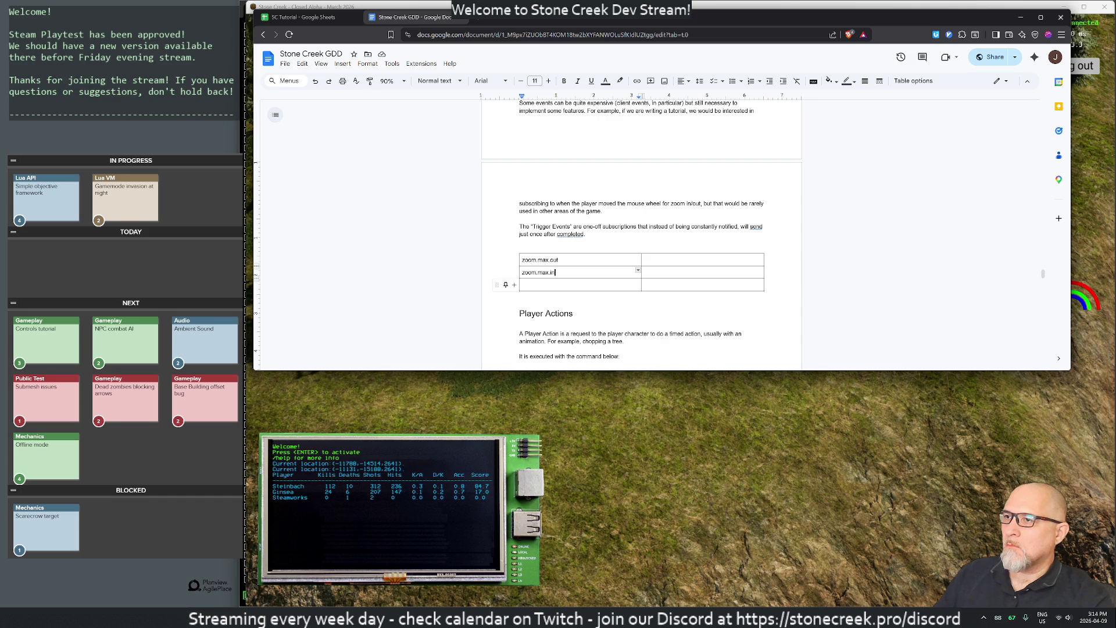
pyautogui.click(549, 313)
pyautogui.click(587, 234)
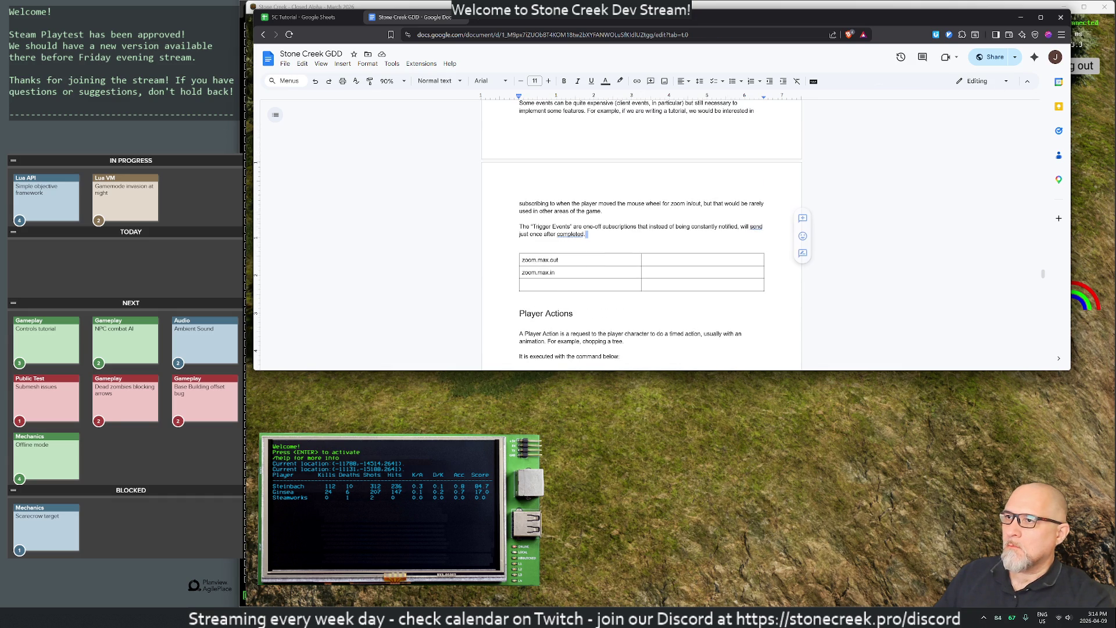
# Step: Add a '(TBD: option to consume? That would' note above the events table, then return to SC Tutorial
pyautogui.press('Return')
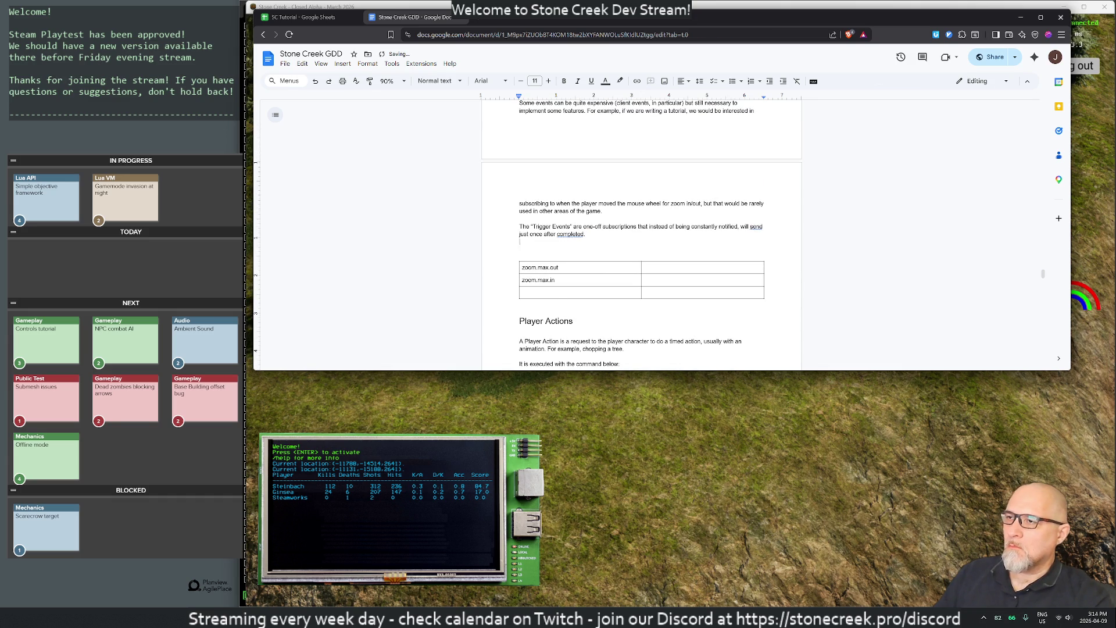
pyautogui.press('Return')
pyautogui.write('These')
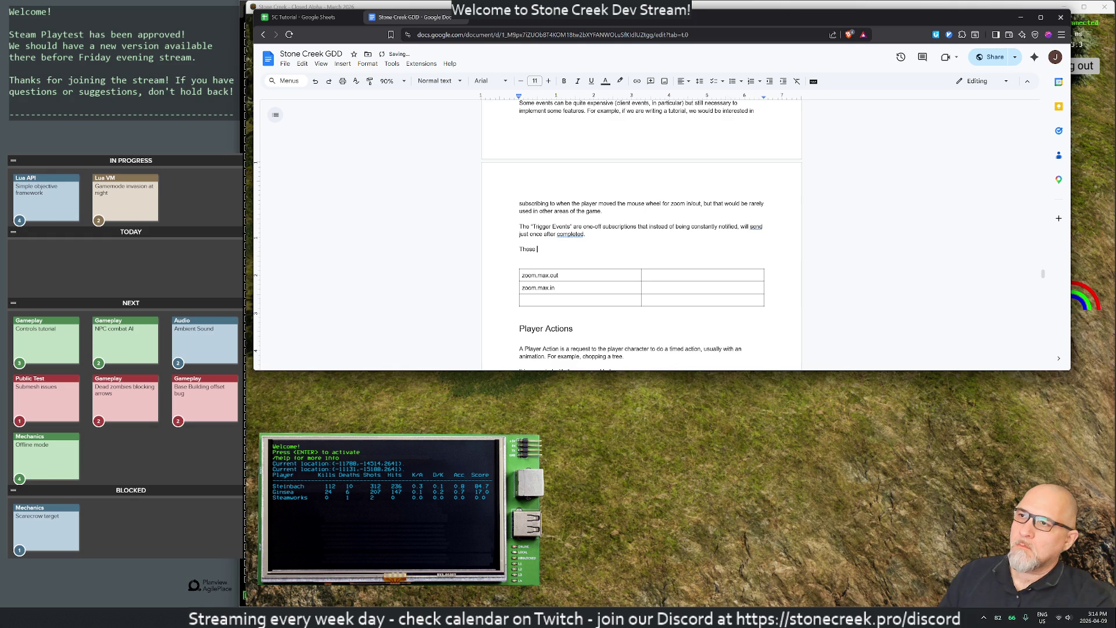
pyautogui.press('BackSpace')
pyautogui.write('(')
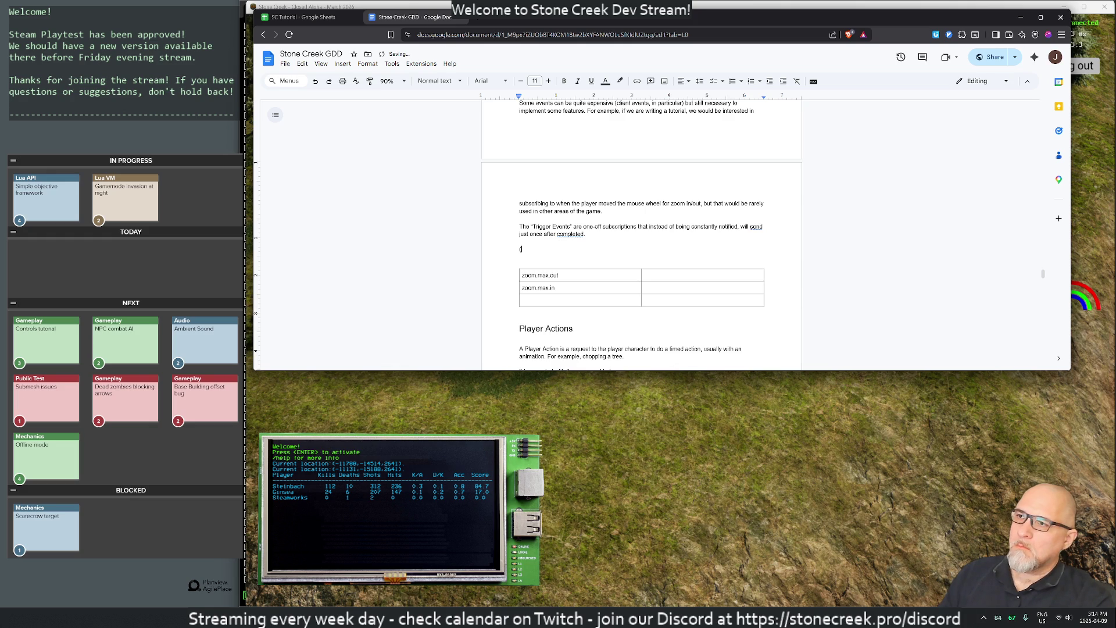
pyautogui.write('TBD: option to consume? That would')
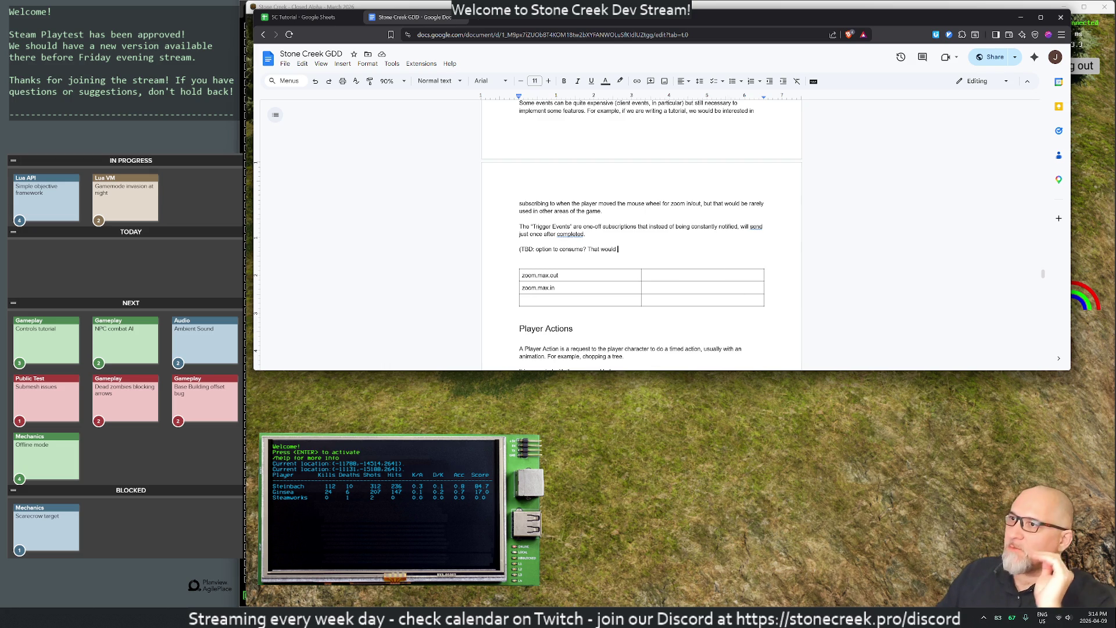
pyautogui.click(299, 21)
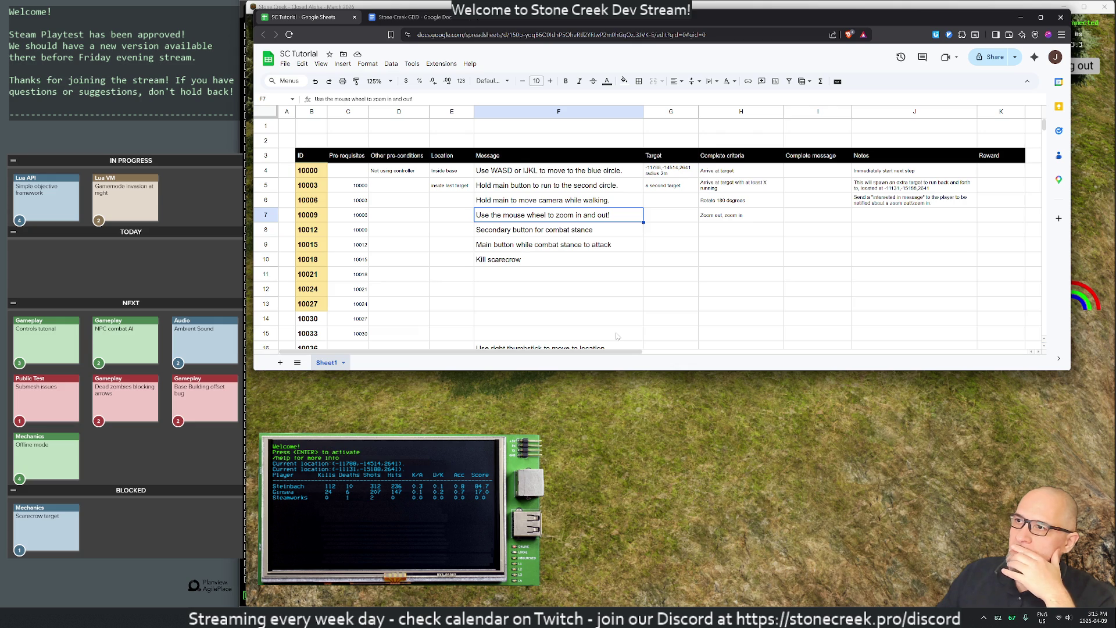
# Step: Enter a note in the Notes cell J7 for step 10009
pyautogui.click(877, 213)
pyautogui.write('C')
pyautogui.write('Subscribe to a trigger event.')
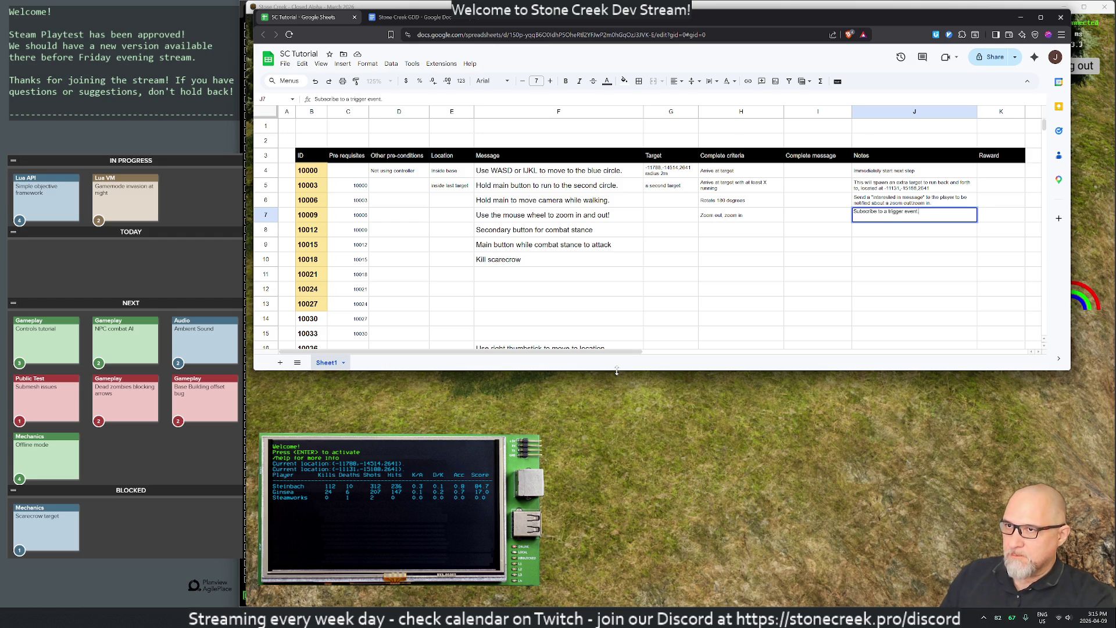
pyautogui.press('Return')
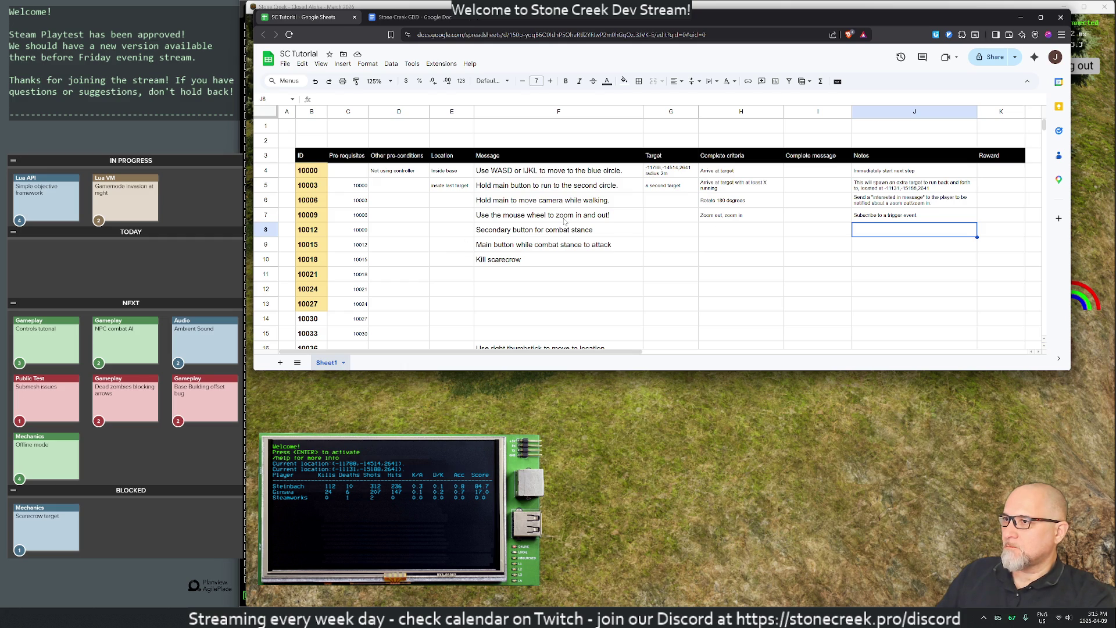
# Step: Rewrite the combat-stance message in F8 and select step 10012's Complete criteria cell H8
pyautogui.click(515, 234)
pyautogui.write('Ho')
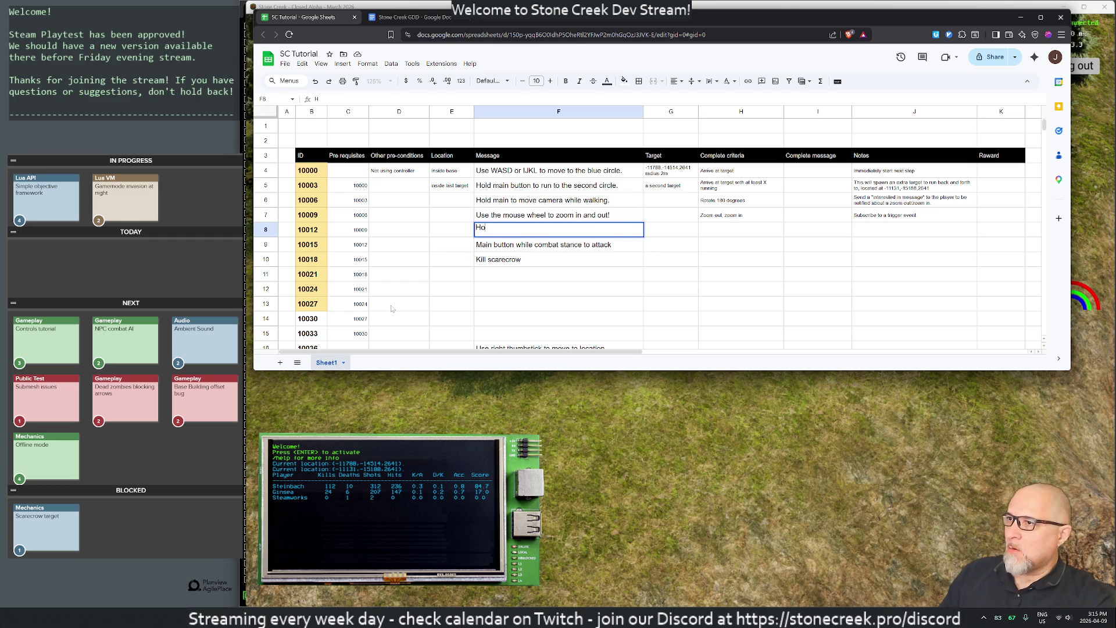
pyautogui.write('the secondary button to en')
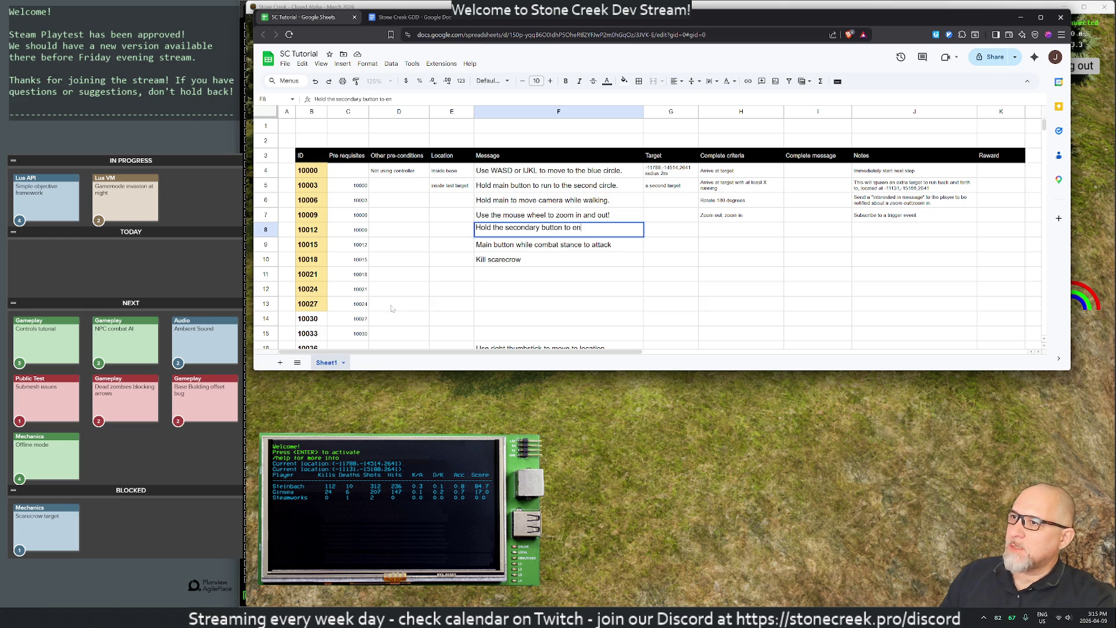
pyautogui.write('ter combat stance.')
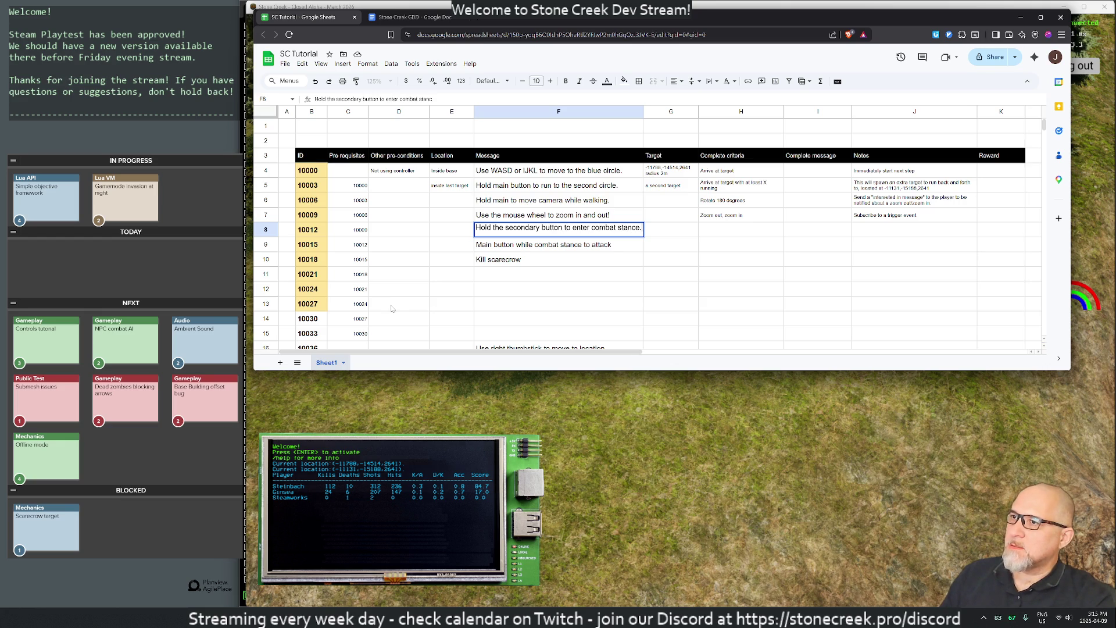
pyautogui.press('Return')
pyautogui.press('Tab')
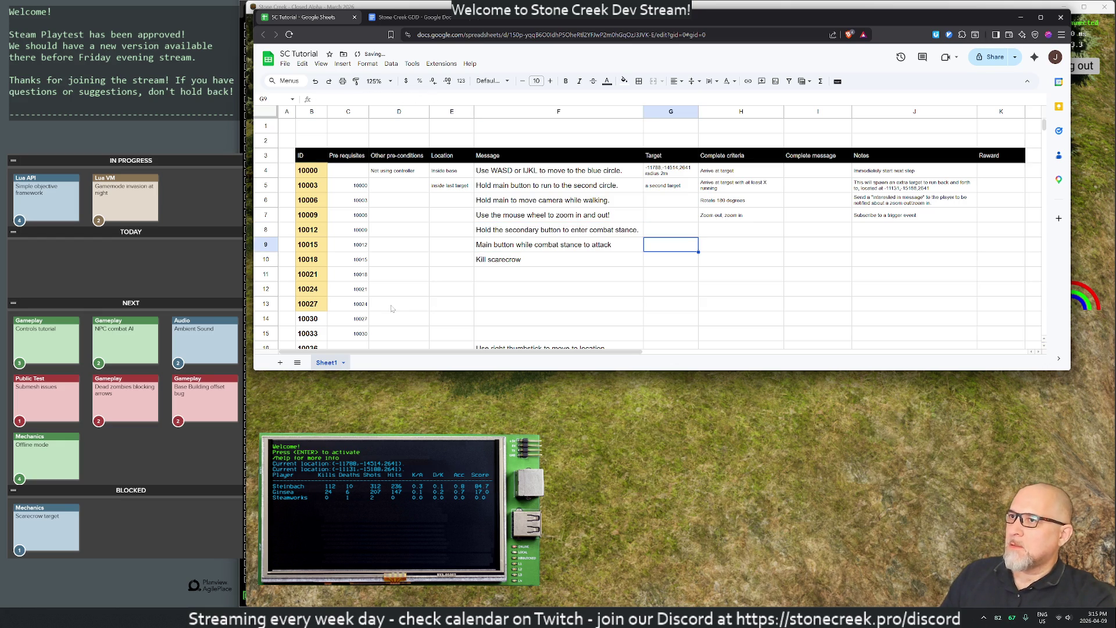
pyautogui.press('Left')
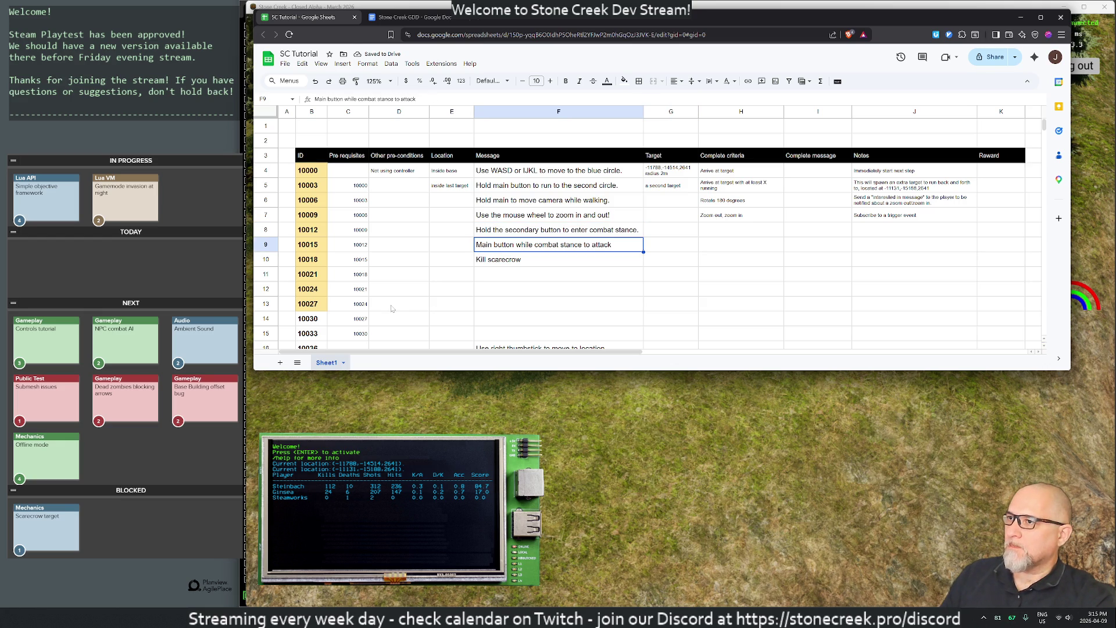
pyautogui.click(725, 233)
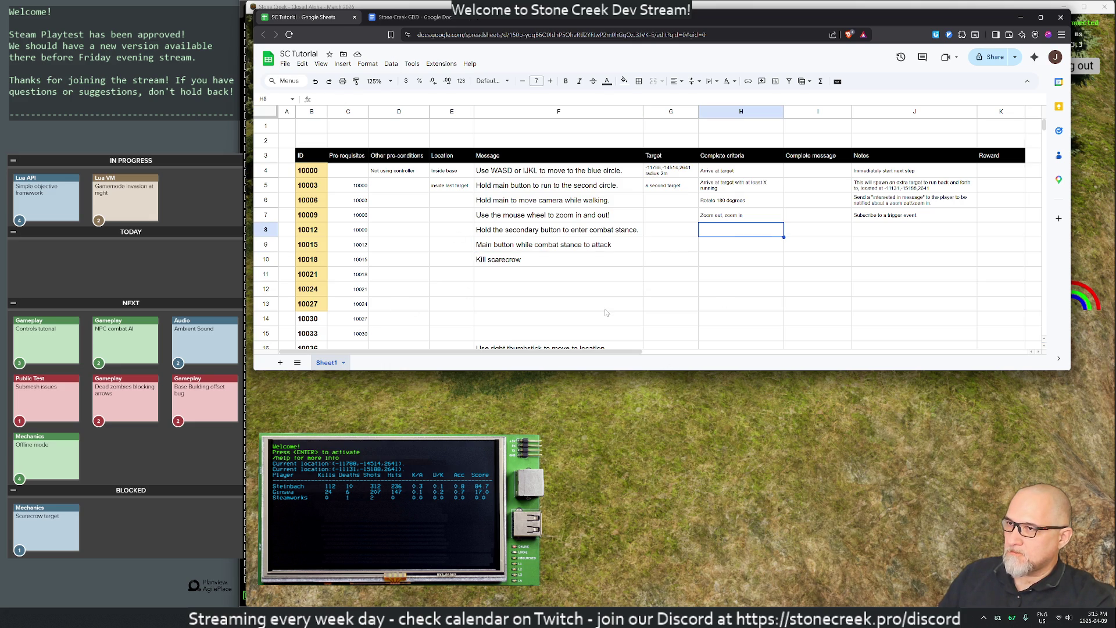
pyautogui.hotkey('alt', 'Tab')
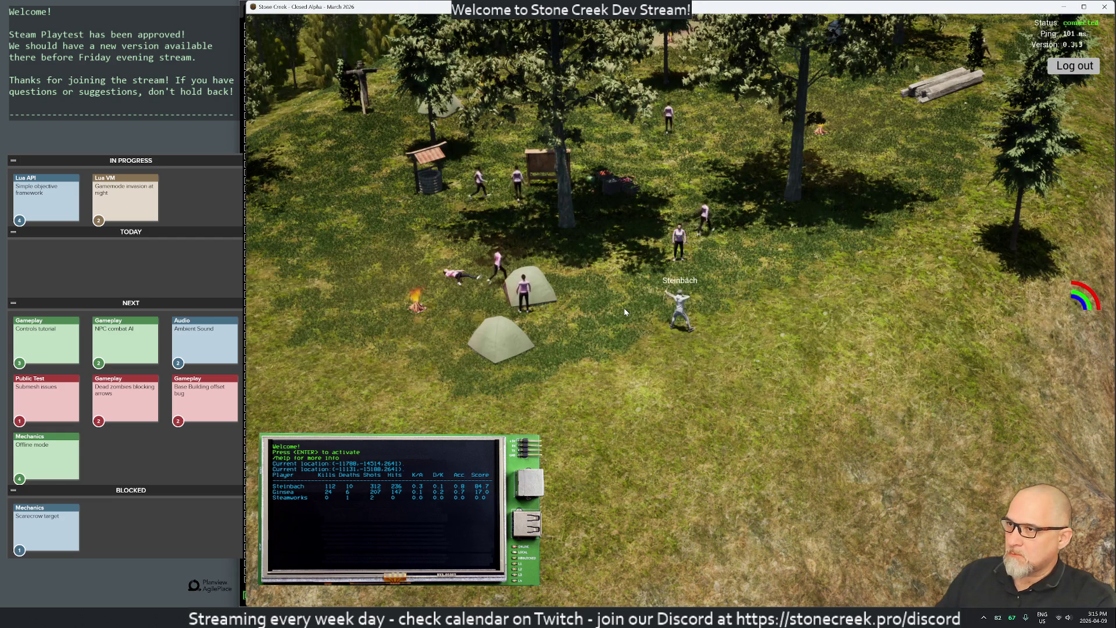
# Step: Tilt the camera over the camp and run the character forward
pyautogui.moveTo(623, 308)
pyautogui.mouseDown()
pyautogui.moveTo(622, 335)
pyautogui.moveTo(624, 300)
pyautogui.mouseUp()
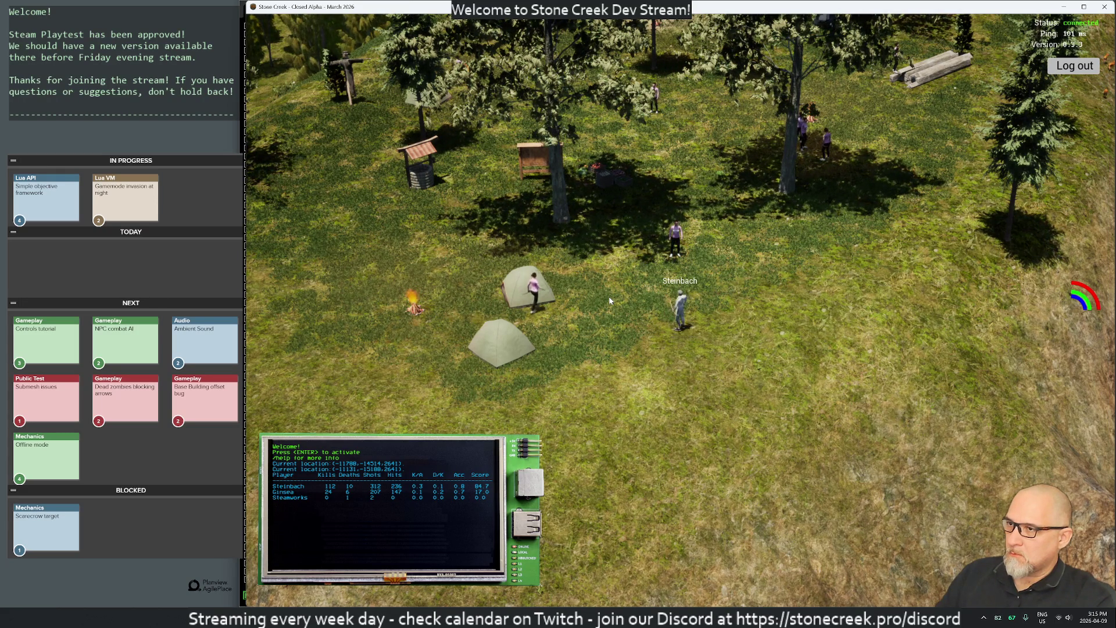
pyautogui.press('w')
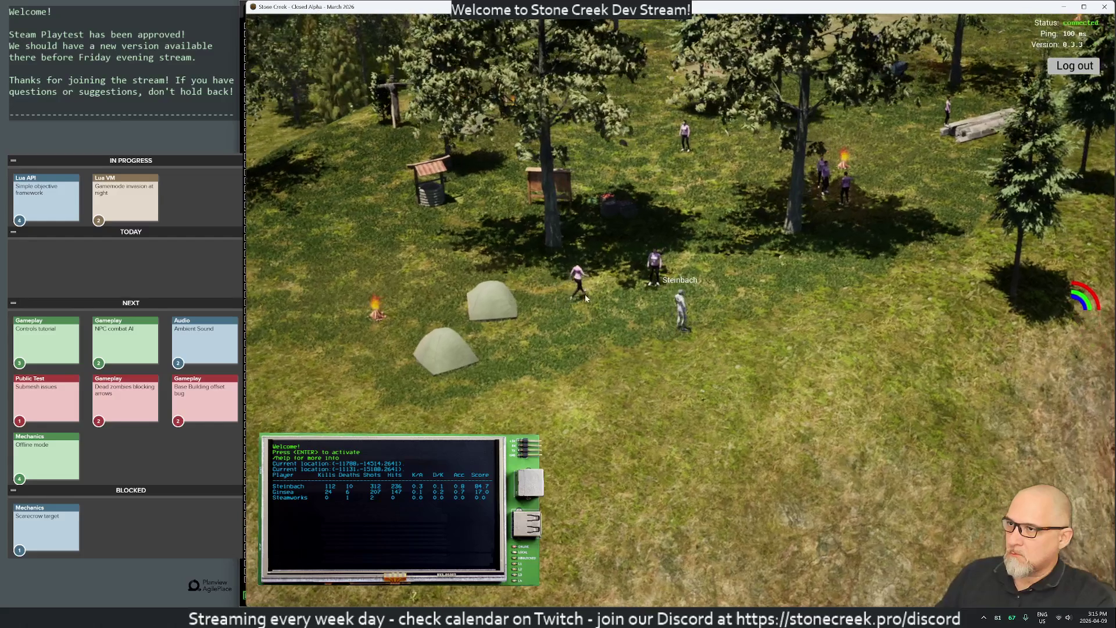
# Step: Check in Windows Mouse settings that the primary button stays Right, then close the window
pyautogui.press('super')
pyautogui.write('mouse')
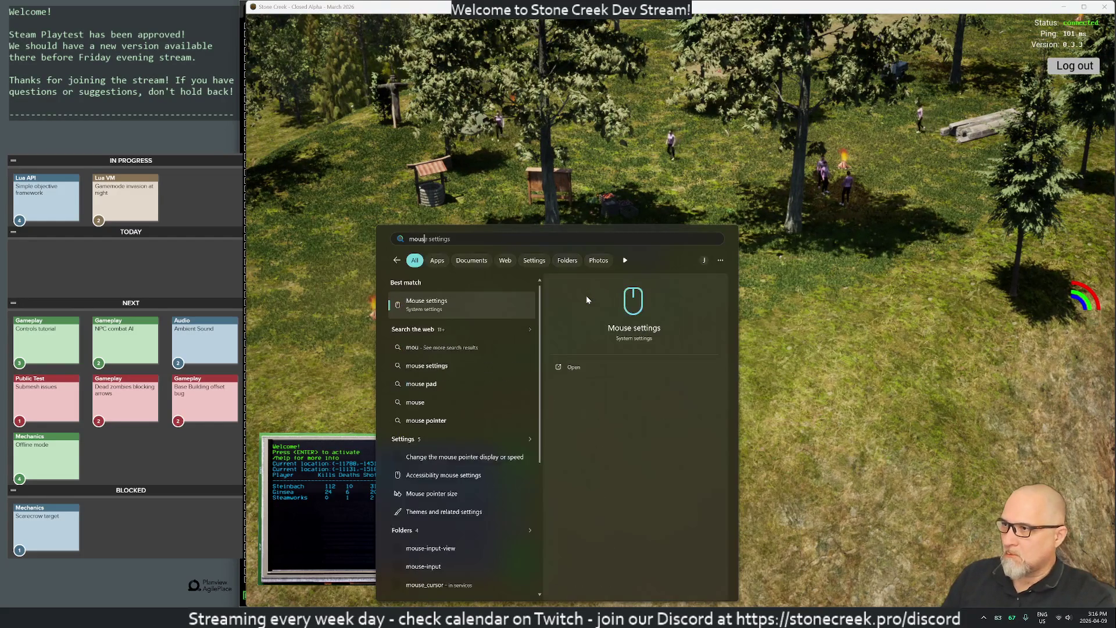
pyautogui.press('Return')
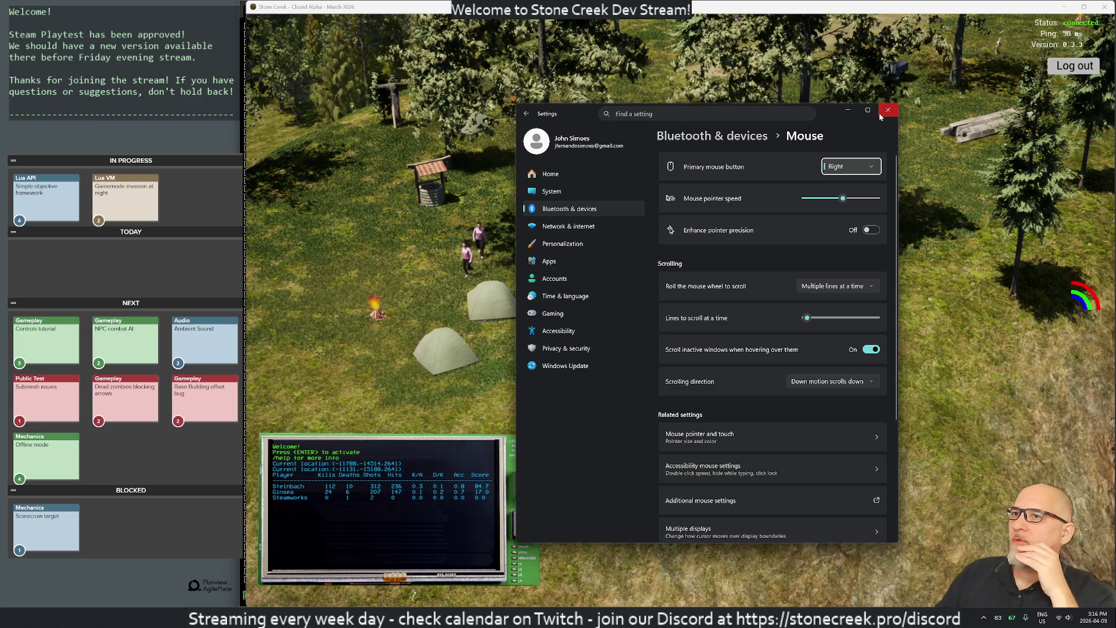
pyautogui.click(861, 167)
pyautogui.click(864, 168)
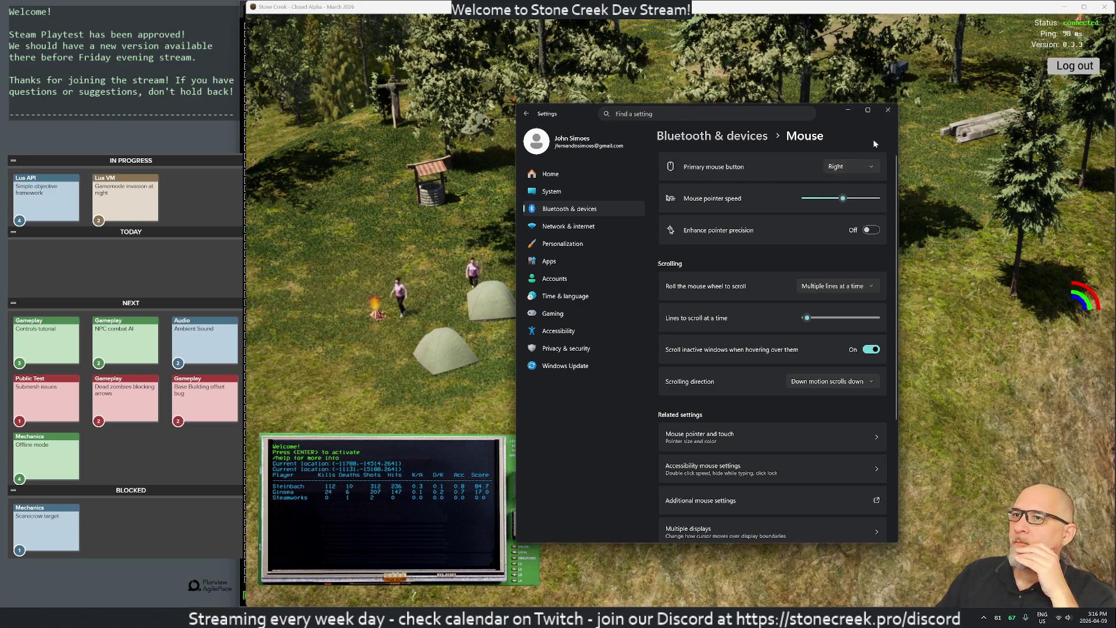
pyautogui.click(887, 110)
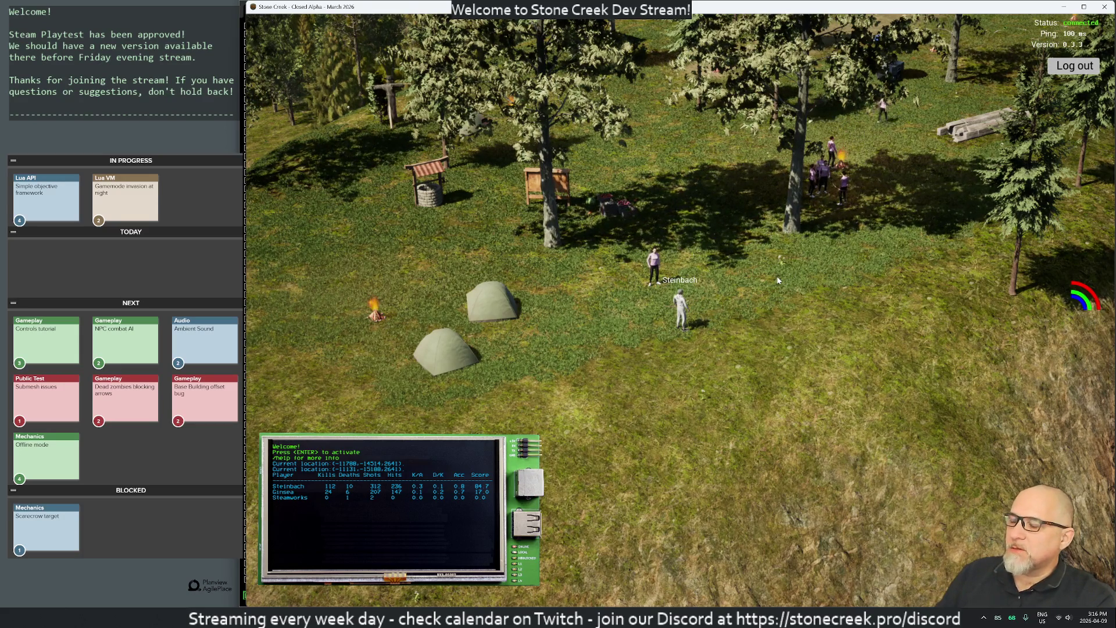
# Step: Toggle the inventory, zoom in, and throw three punches in combat stance
pyautogui.press('super')
pyautogui.press('Escape')
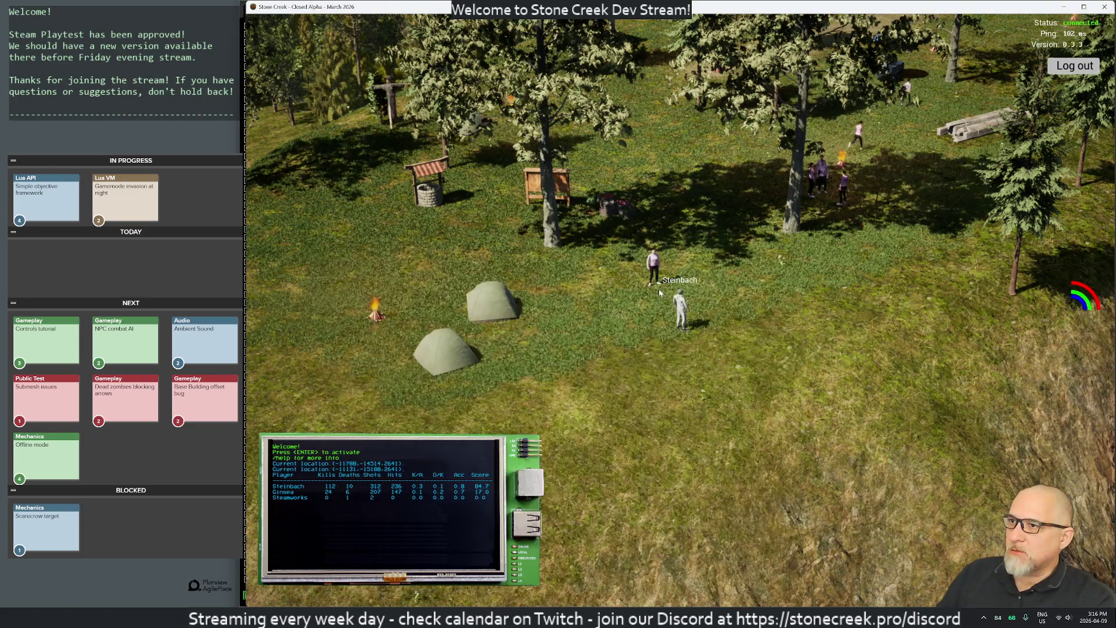
pyautogui.press('m')
pyautogui.press('i')
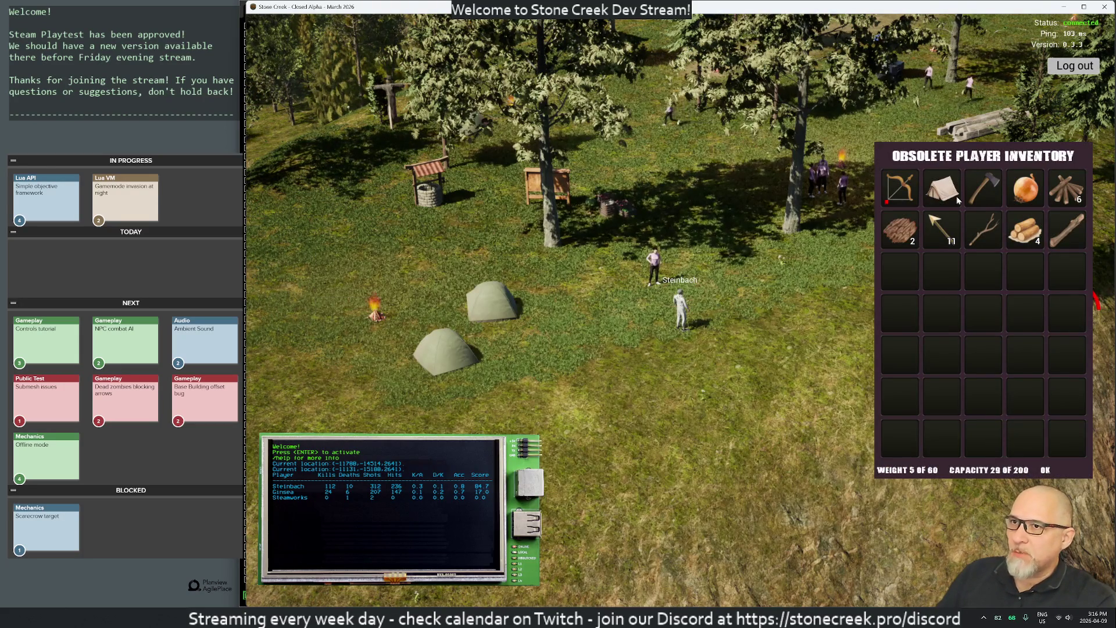
pyautogui.press('i')
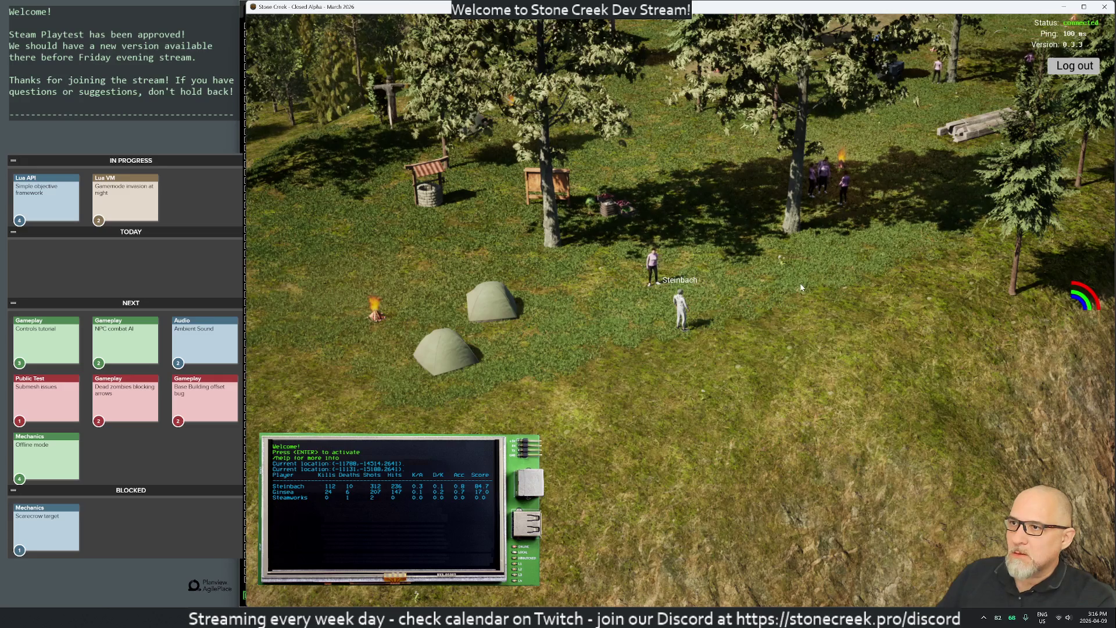
pyautogui.scroll(3, 818, 270)
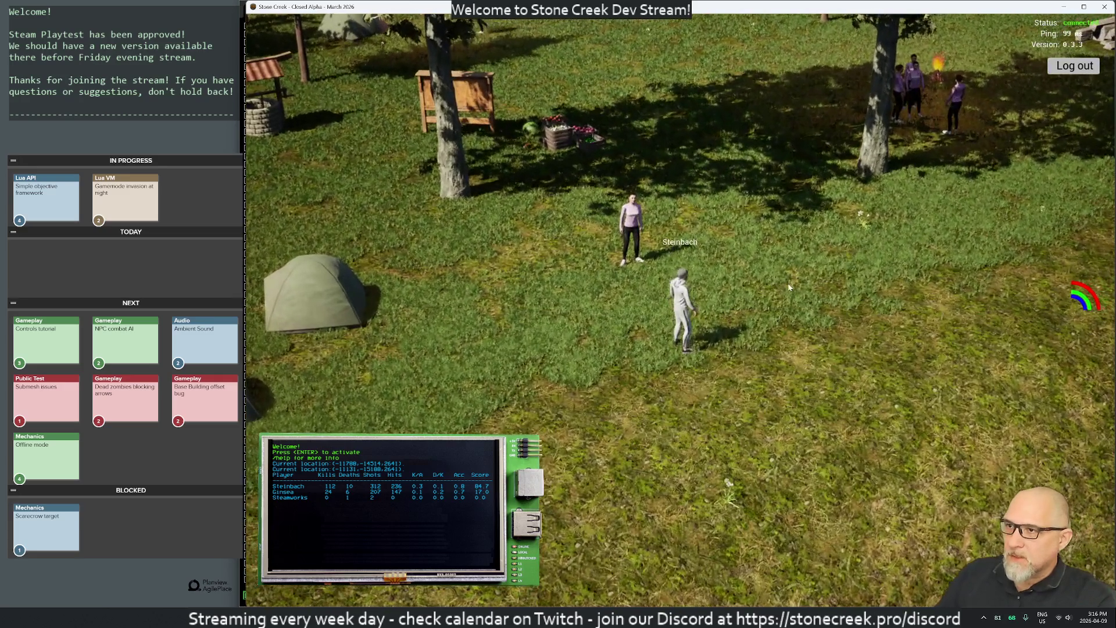
pyautogui.click(790, 287)
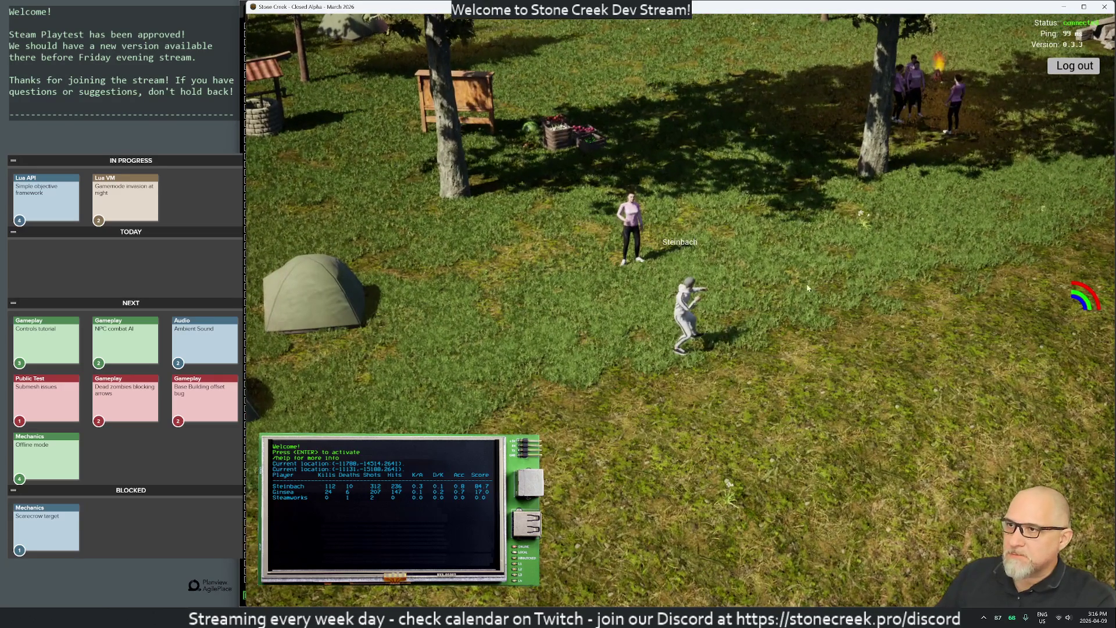
pyautogui.click(851, 291)
pyautogui.click(860, 291)
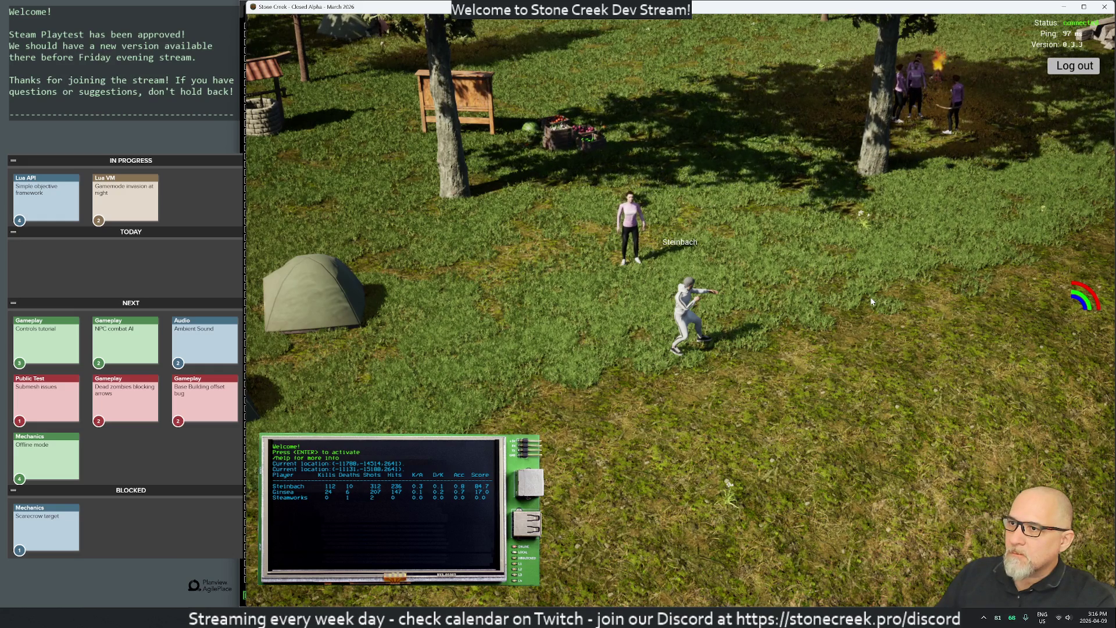
# Step: Walk the character around in combat stance, then bring the SC Tutorial spreadsheet back up
pyautogui.press('a')
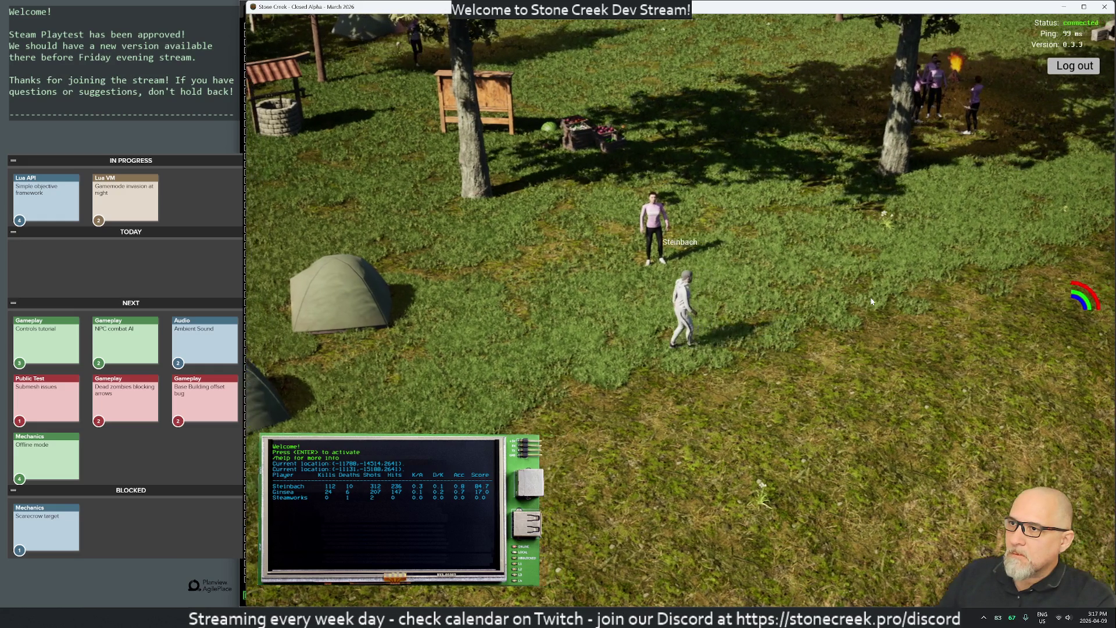
pyautogui.press('d')
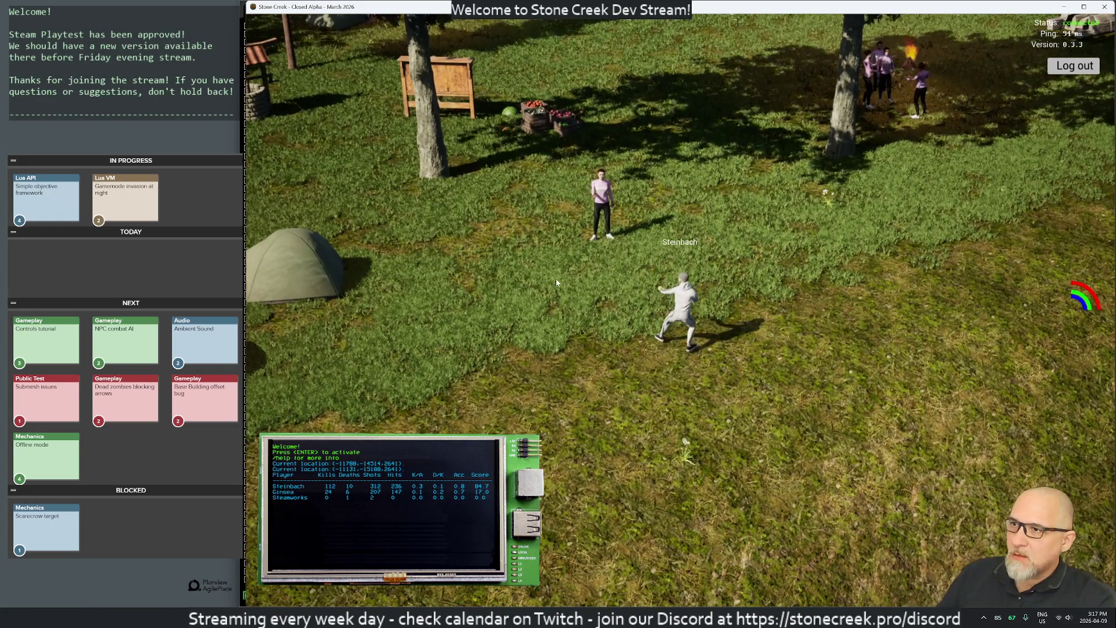
pyautogui.press('w')
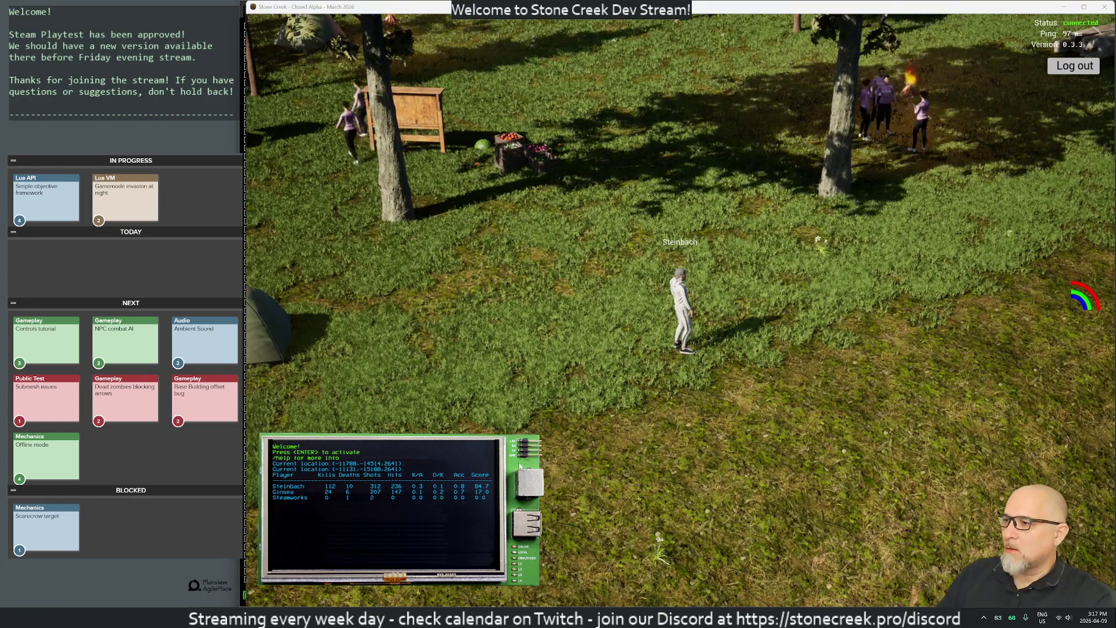
pyautogui.moveTo(673, 617)
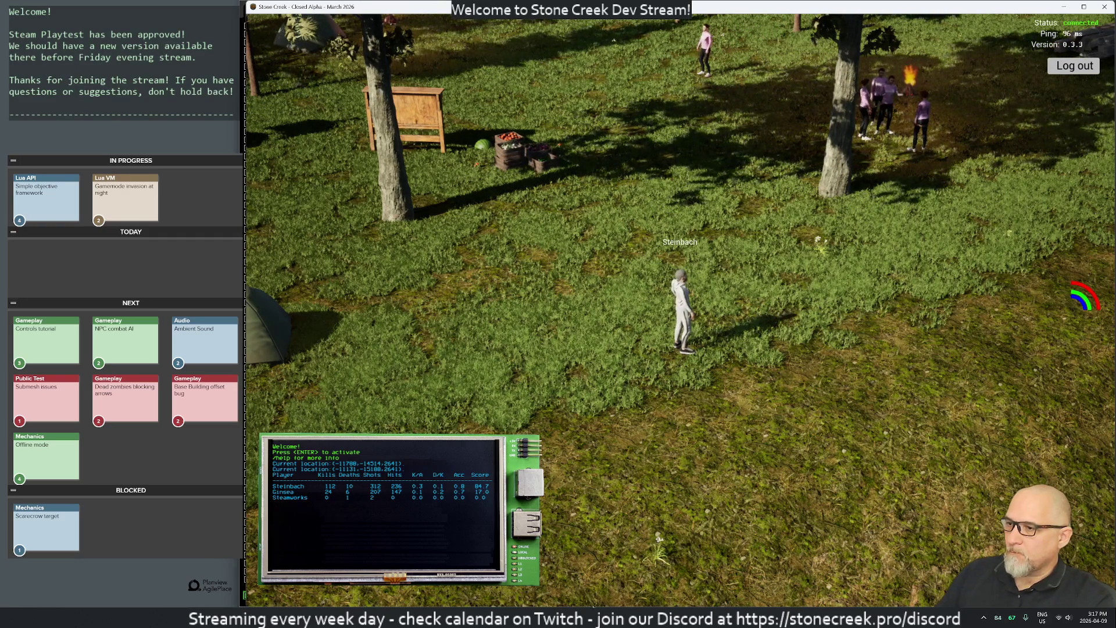
pyautogui.moveTo(558, 618)
pyautogui.click(448, 573)
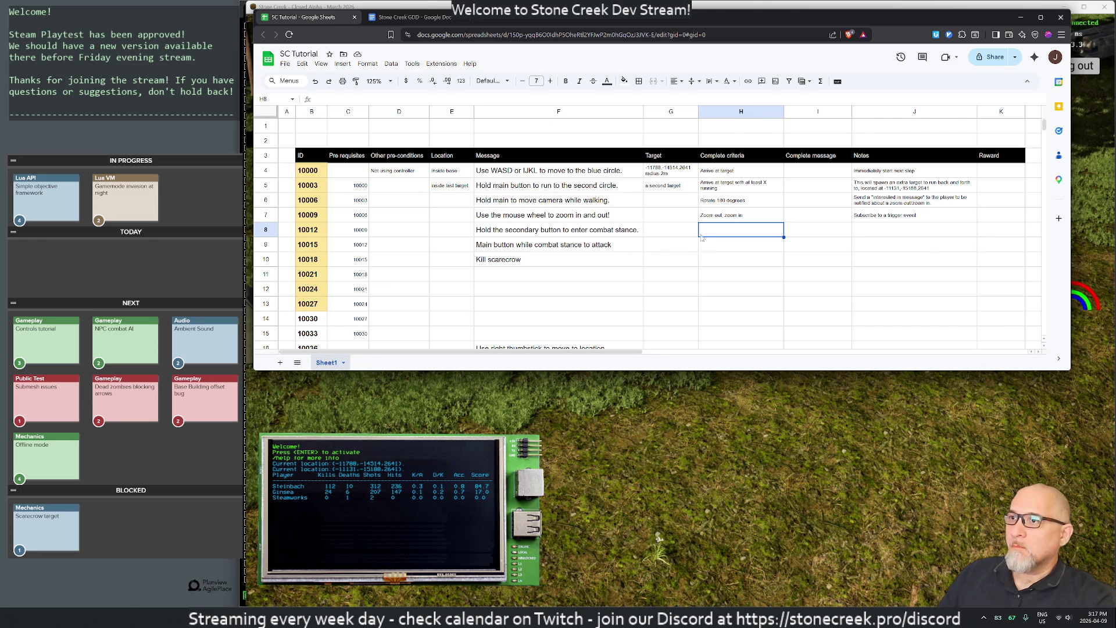
# Step: Enter 'Combat stance for 1 second' in H8 and 'On combat stance, walk around' as step 10015's message
pyautogui.write('Combat stance for 3')
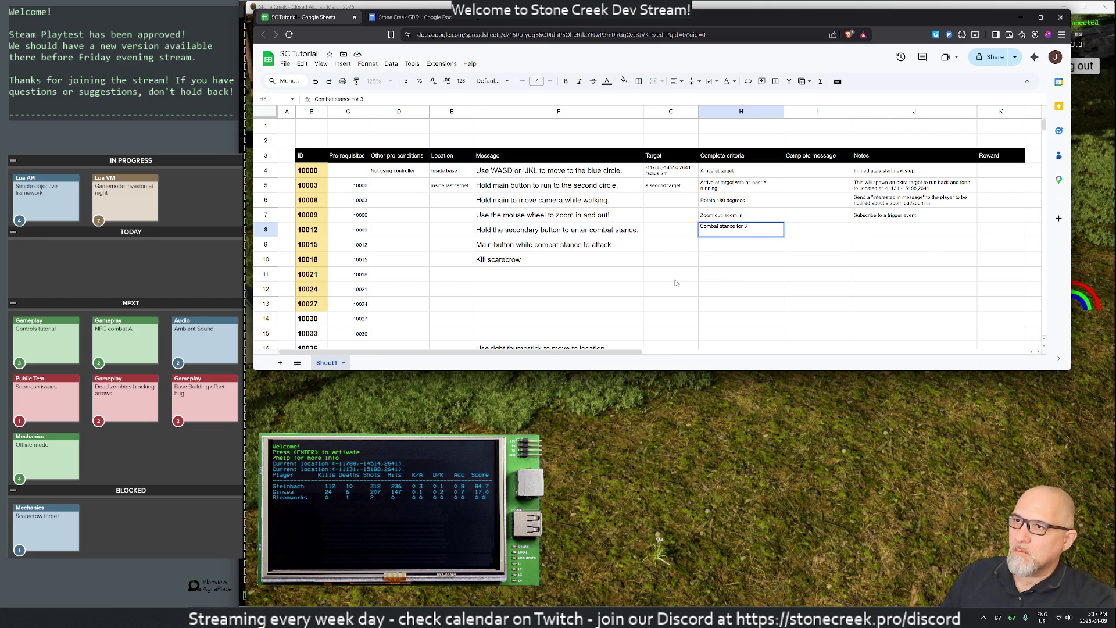
pyautogui.press('BackSpace')
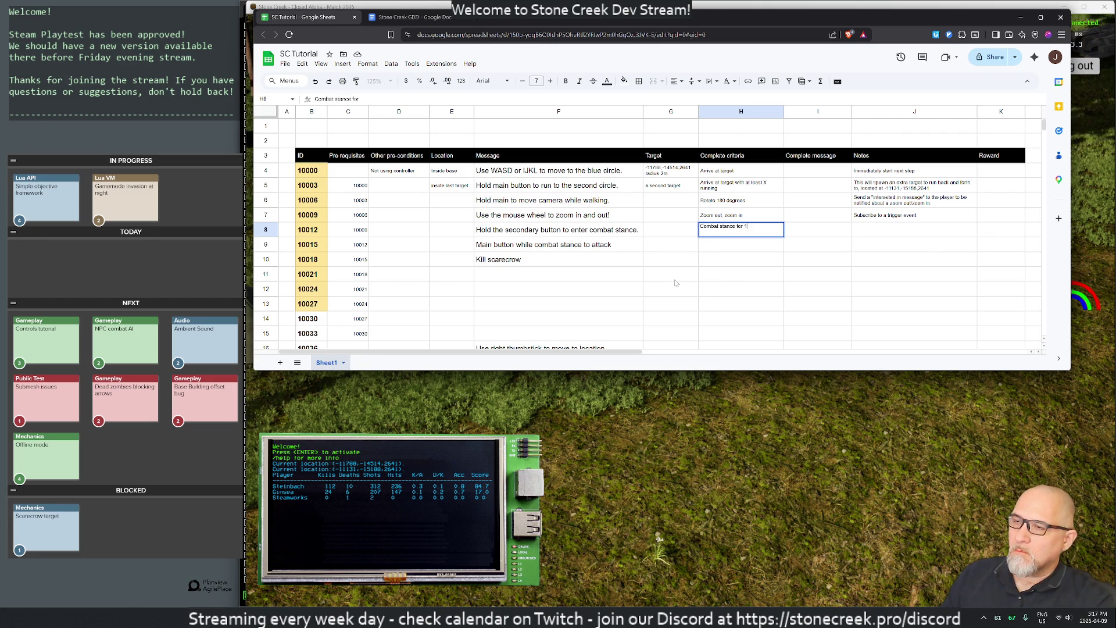
pyautogui.write(' second')
pyautogui.press('Return')
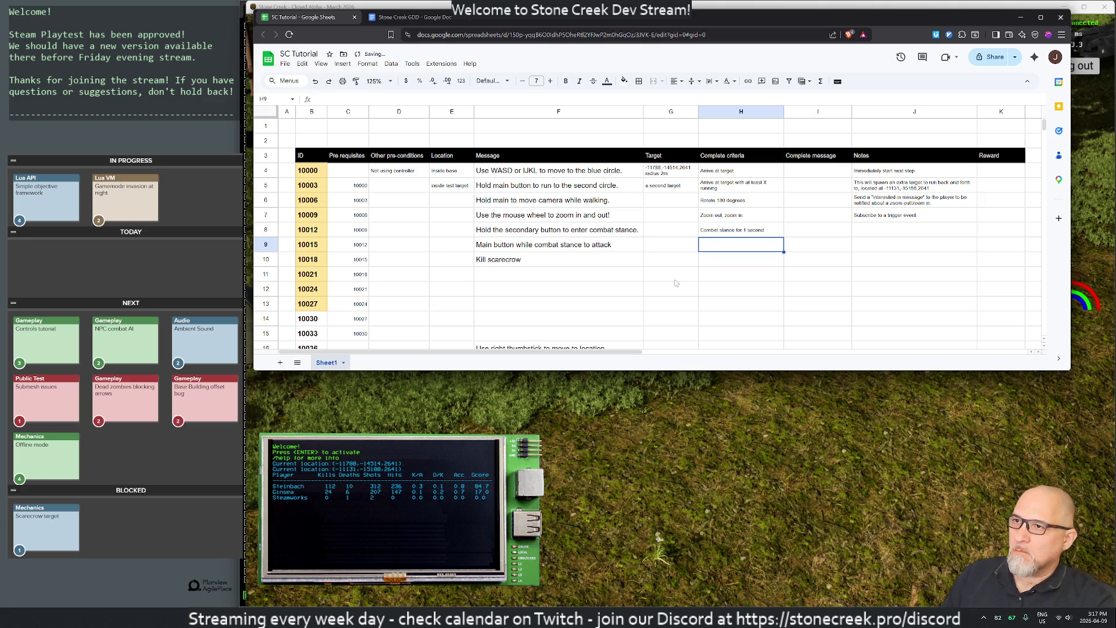
pyautogui.press('Left')
pyautogui.press('Left')
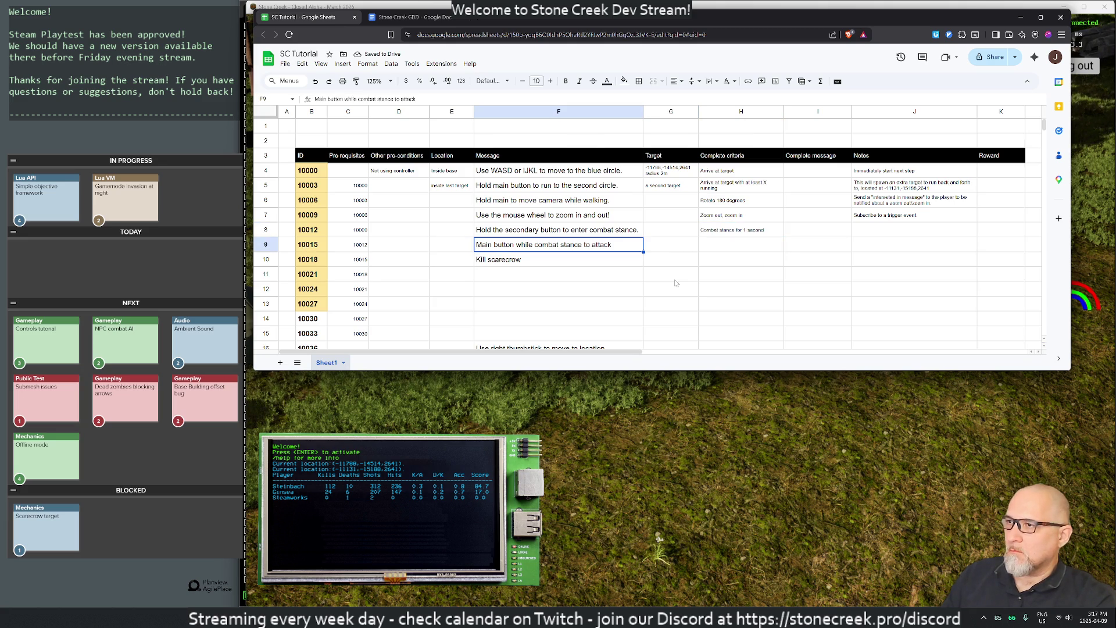
pyautogui.write('On combat stan')
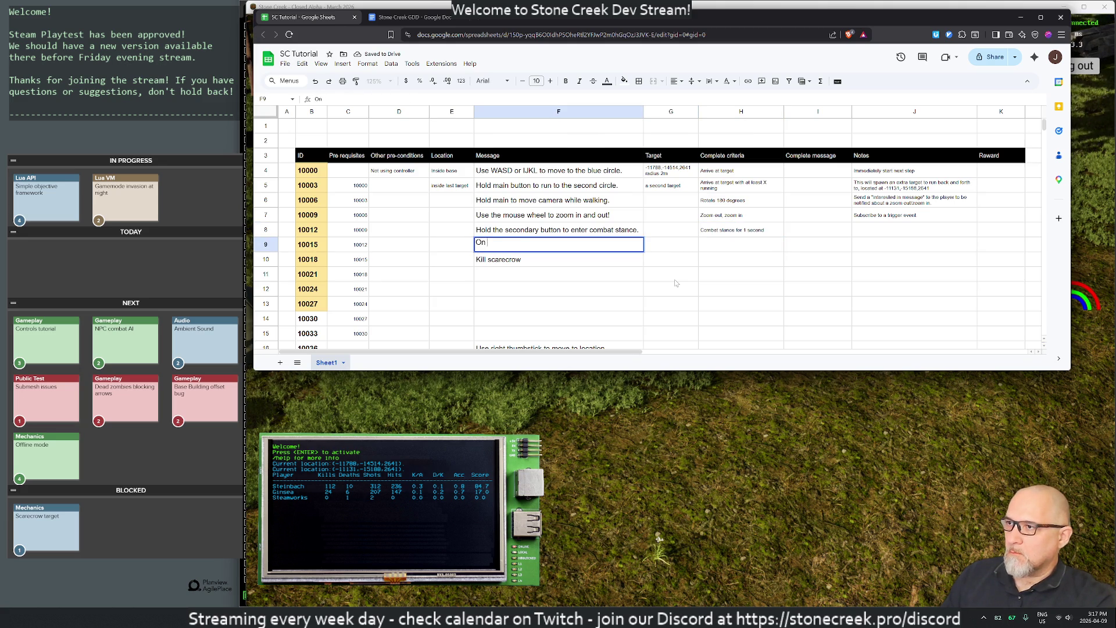
pyautogui.write('ce, ')
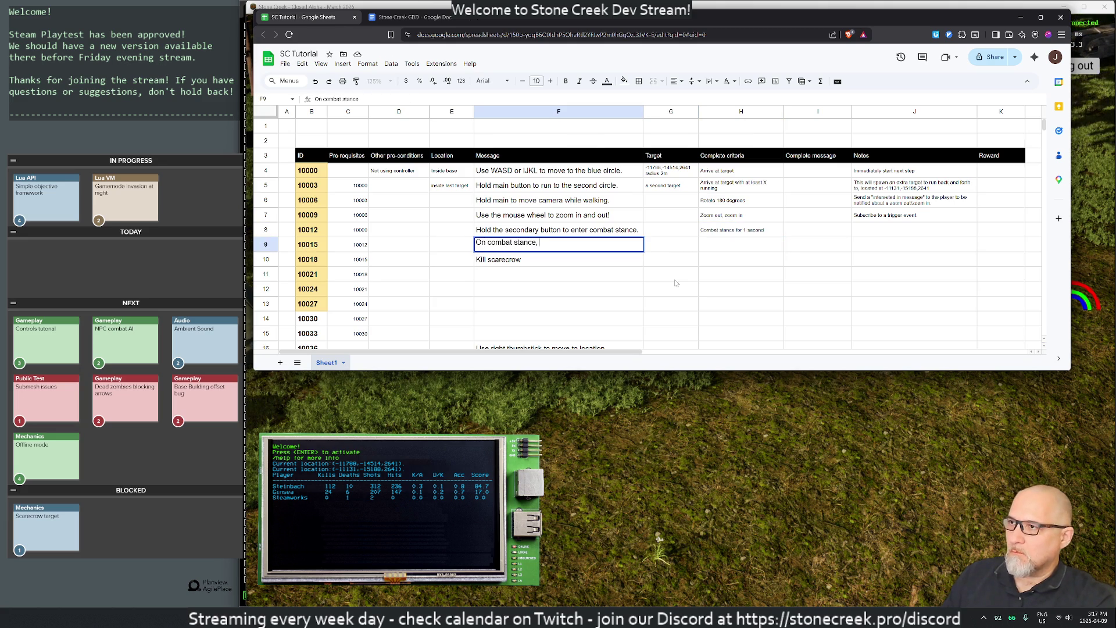
pyautogui.write('walk around')
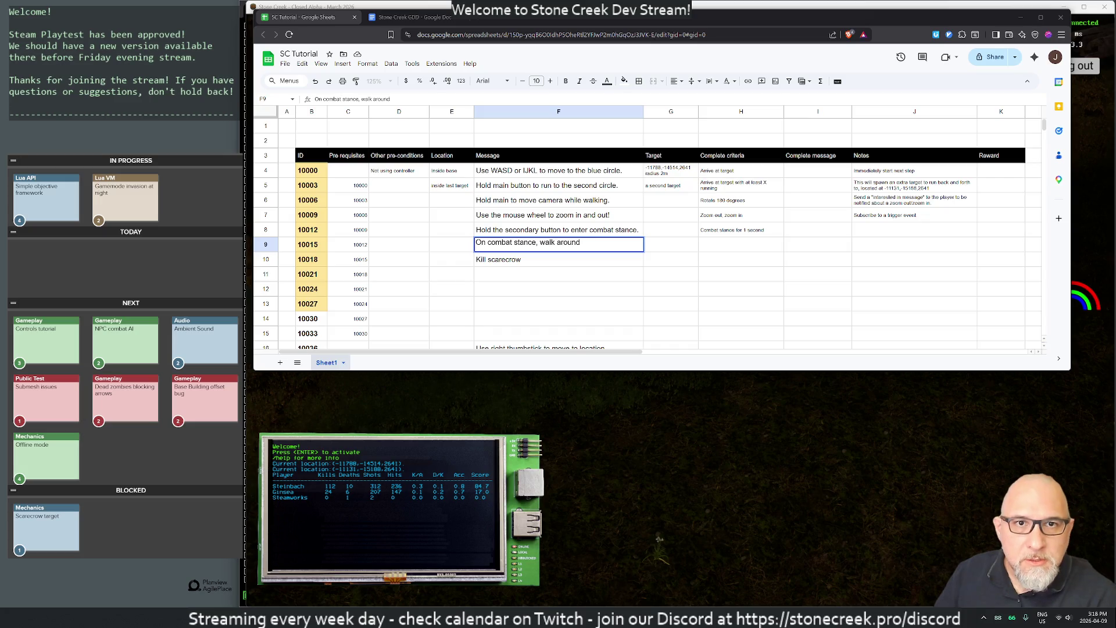
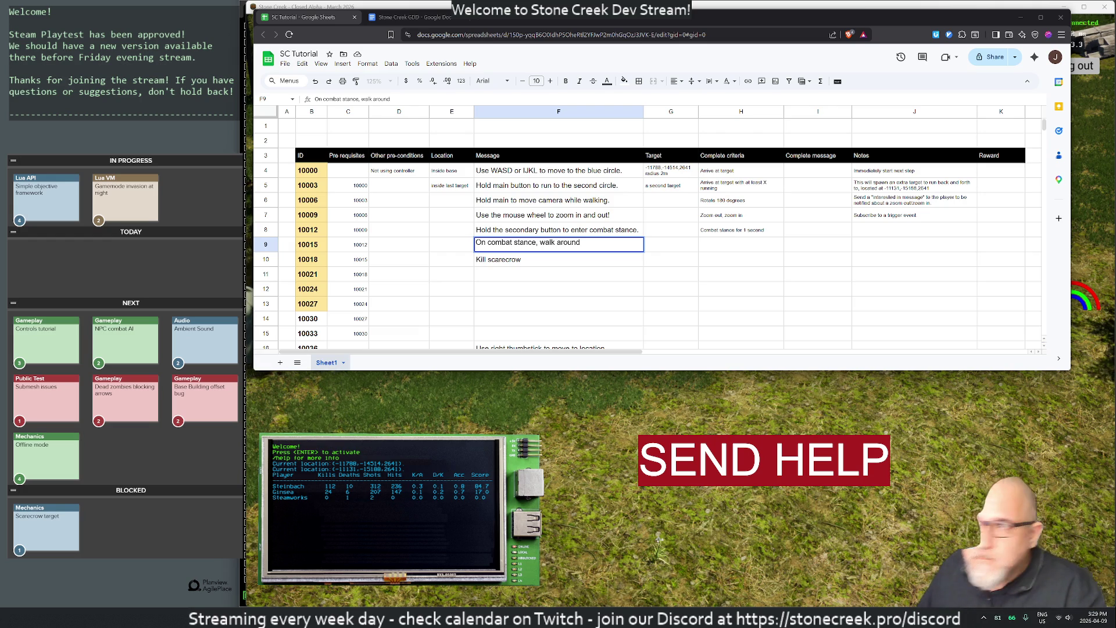
# Step: Commit the 'On combat stance, walk around' message in F9 for tutorial step 10015
pyautogui.click(1060, 618)
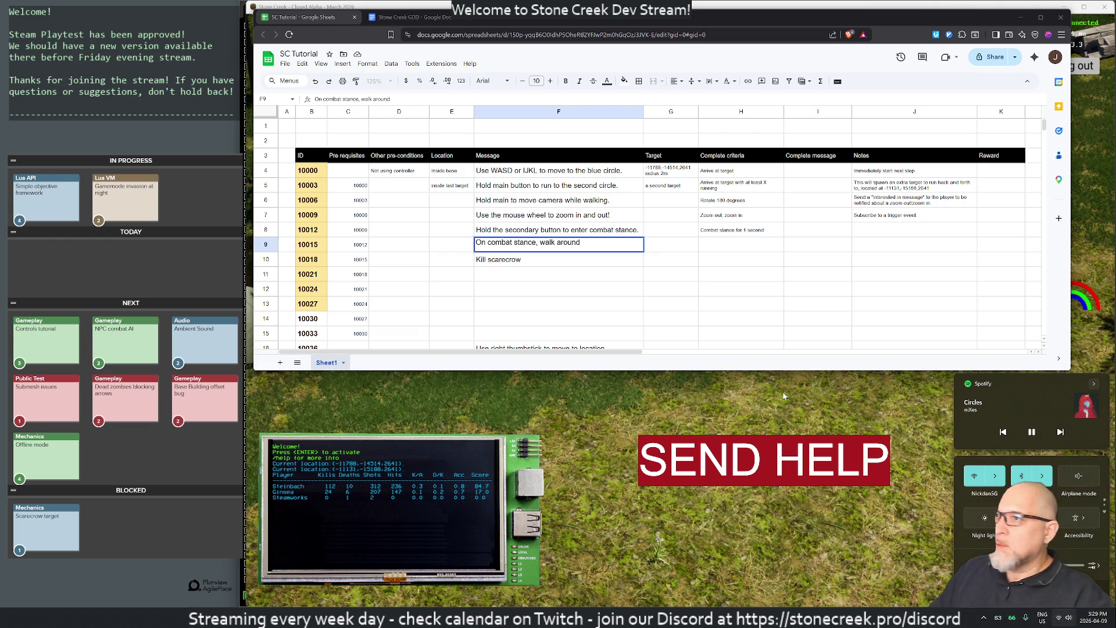
pyautogui.click(723, 281)
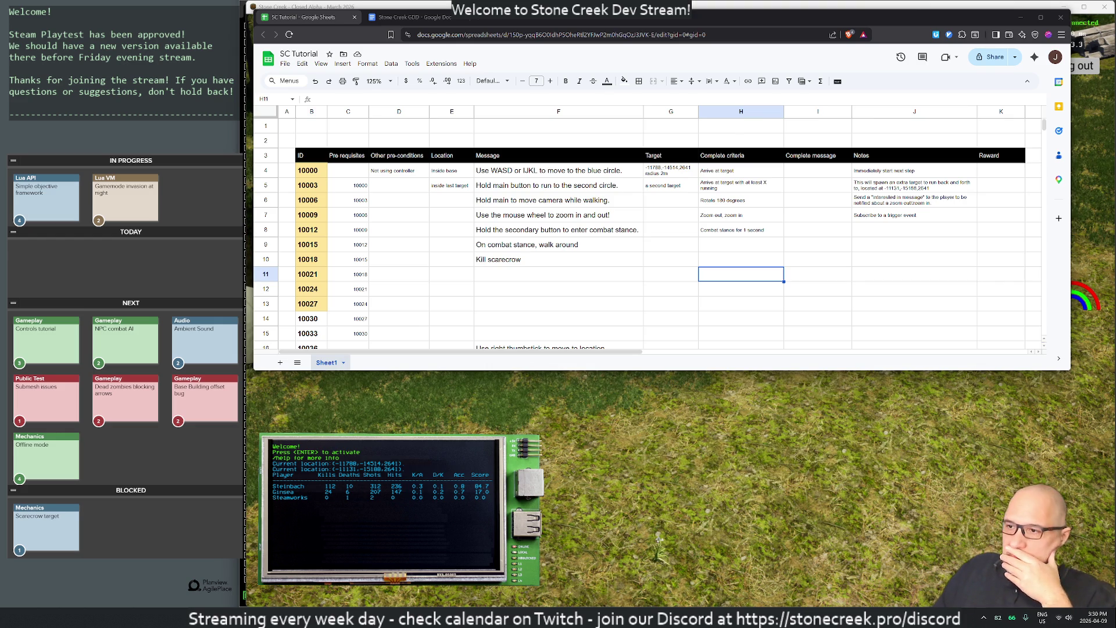
pyautogui.moveTo(577, 619)
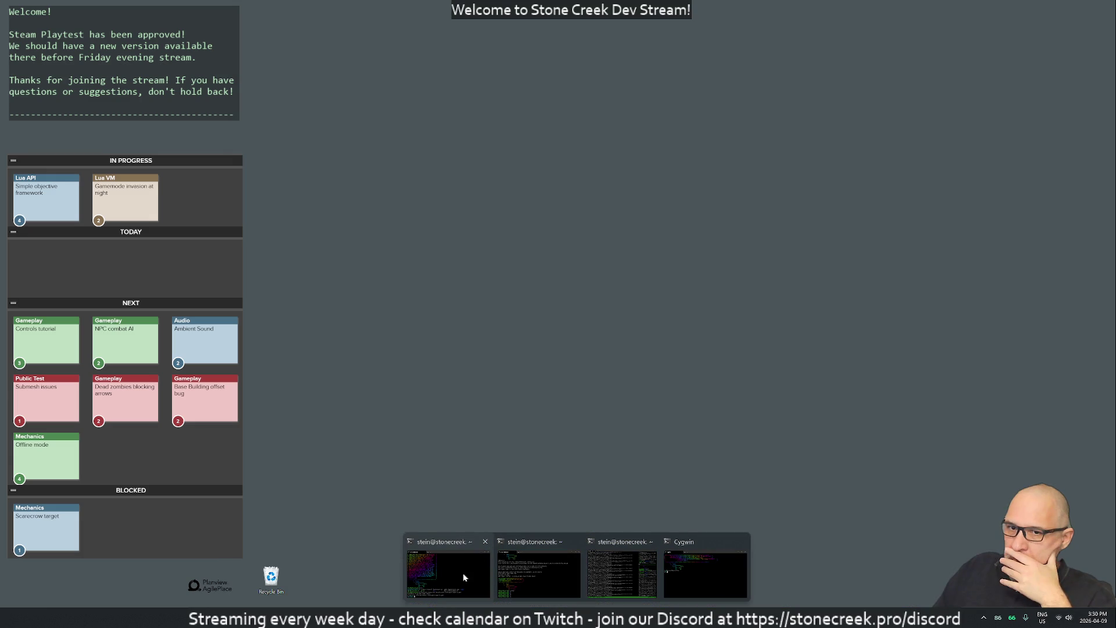
# Step: Close the two extra terminal windows and the Cygwin window, leaving the server log terminal in front
pyautogui.click(486, 541)
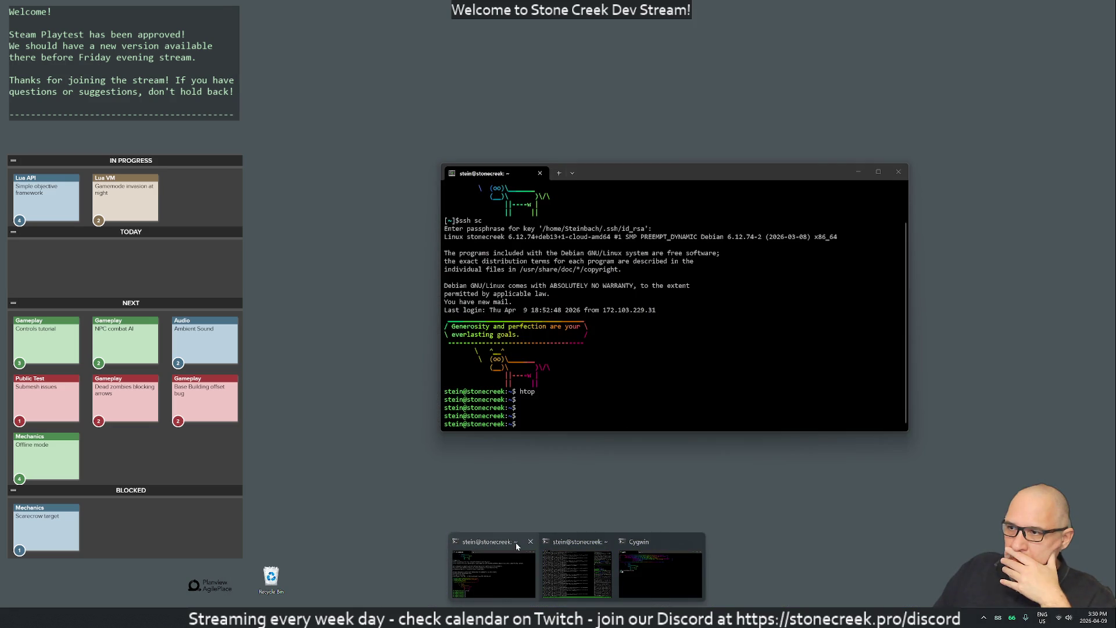
pyautogui.middleClick(515, 543)
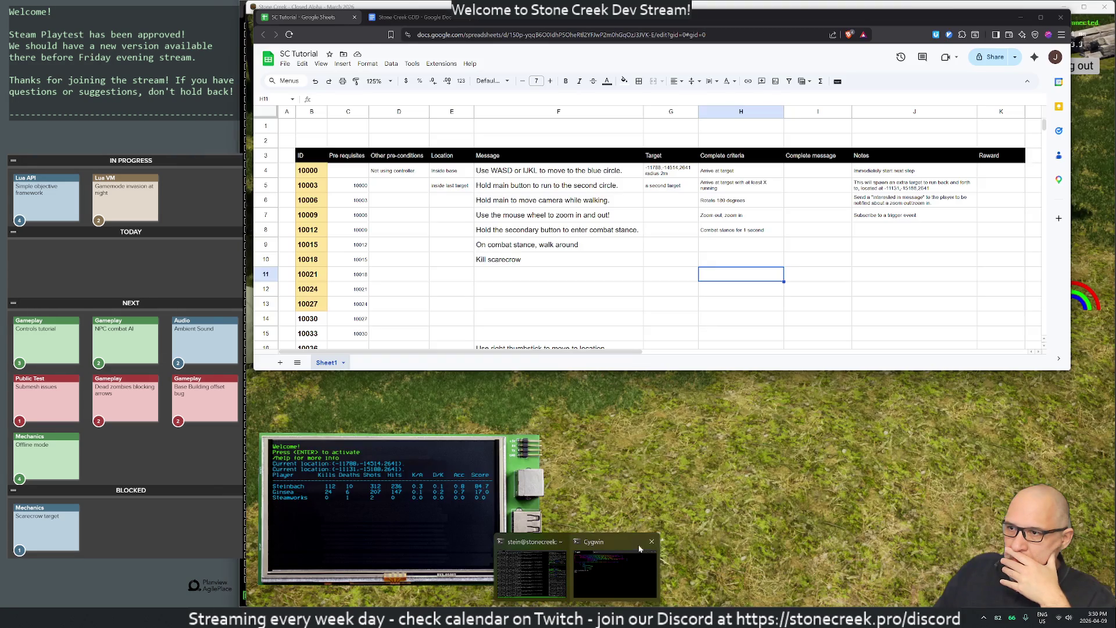
pyautogui.middleClick(638, 549)
pyautogui.click(575, 568)
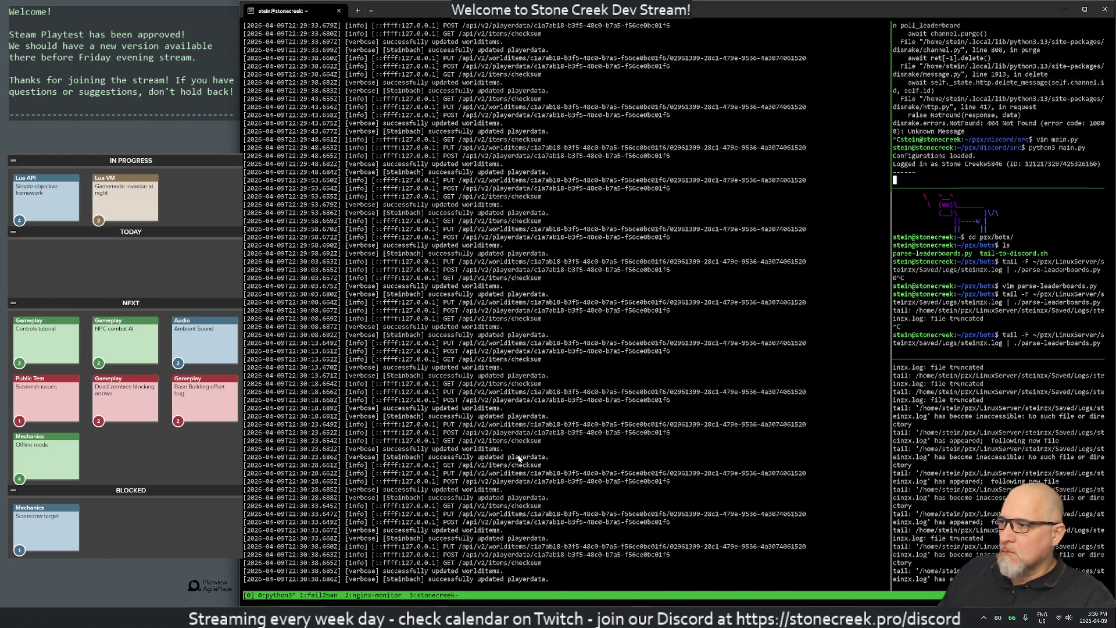
# Step: Detach from the tmux server session, then check disk usage with df -h and processes with htop
pyautogui.hotkey('ctrl', 'b')
pyautogui.press('d')
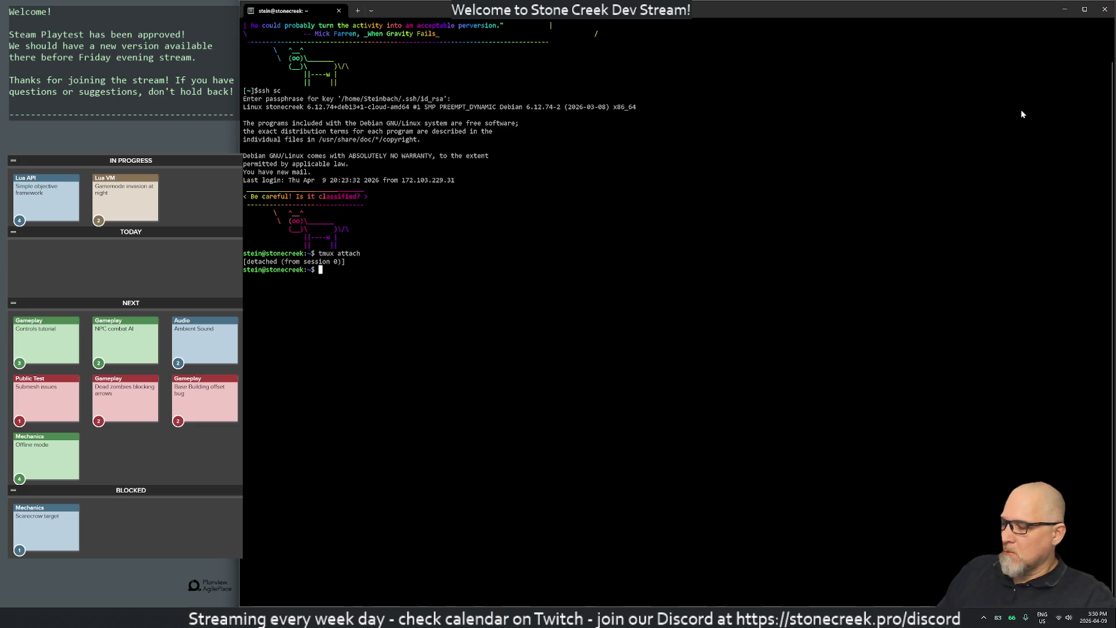
pyautogui.write('df')
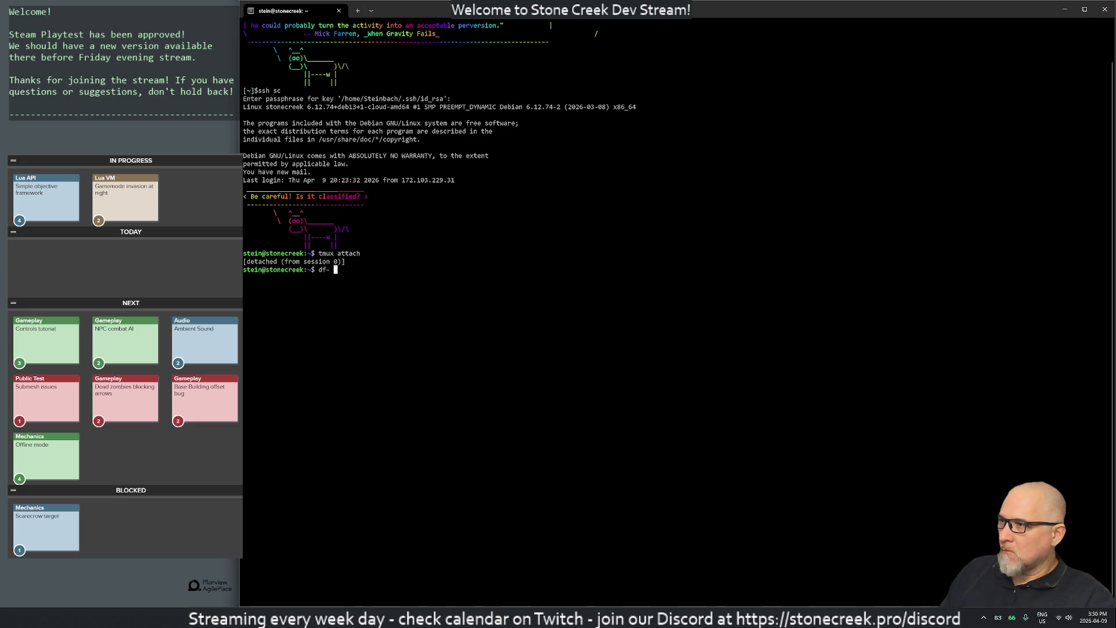
pyautogui.write(' -h')
pyautogui.press('Return')
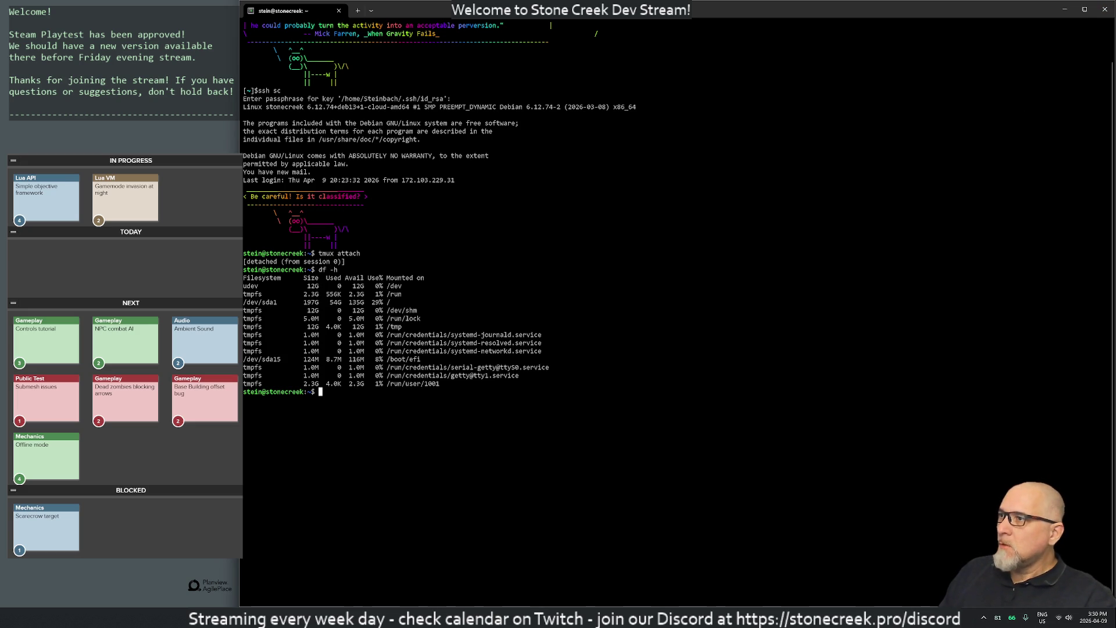
pyautogui.write('htop')
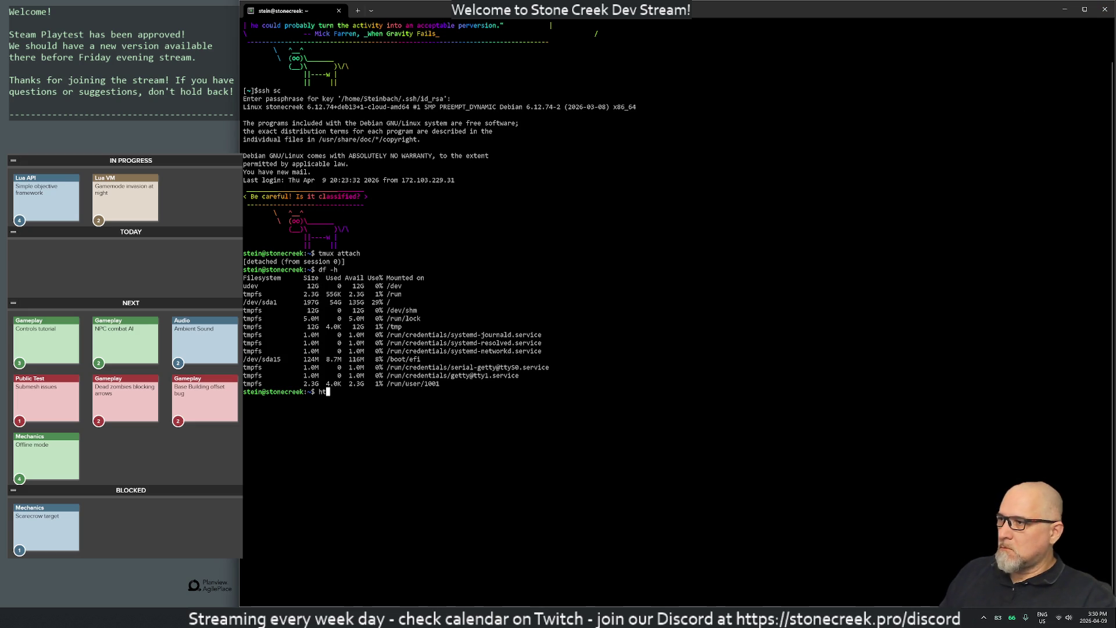
pyautogui.press('Return')
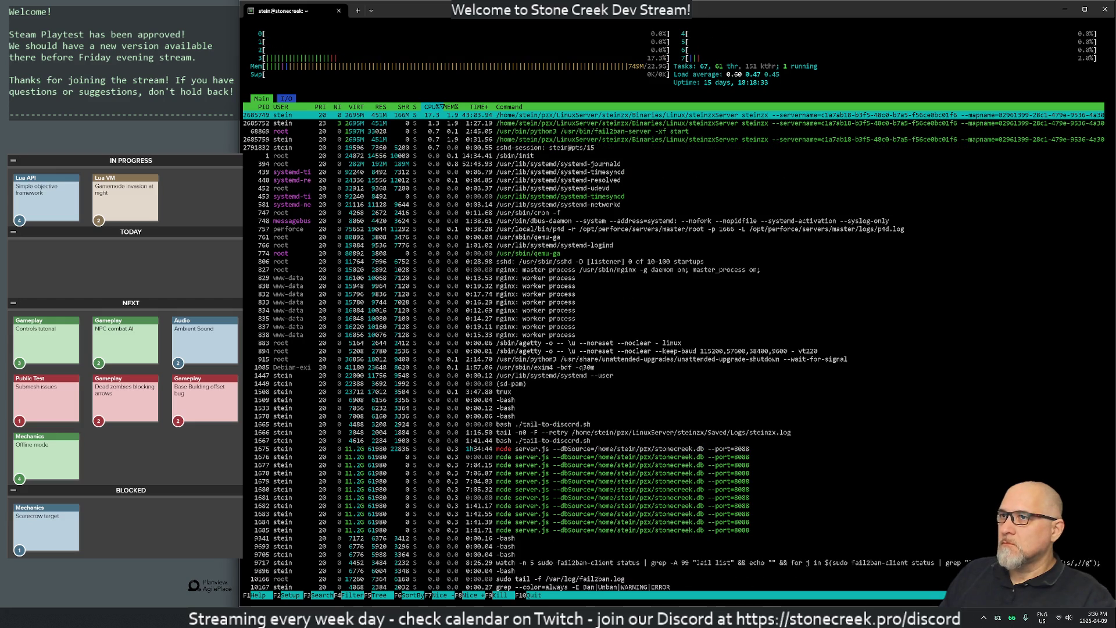
# Step: Quit htop, log out of the server, close the terminal and return to the Stone Creek GDD
pyautogui.write('q')
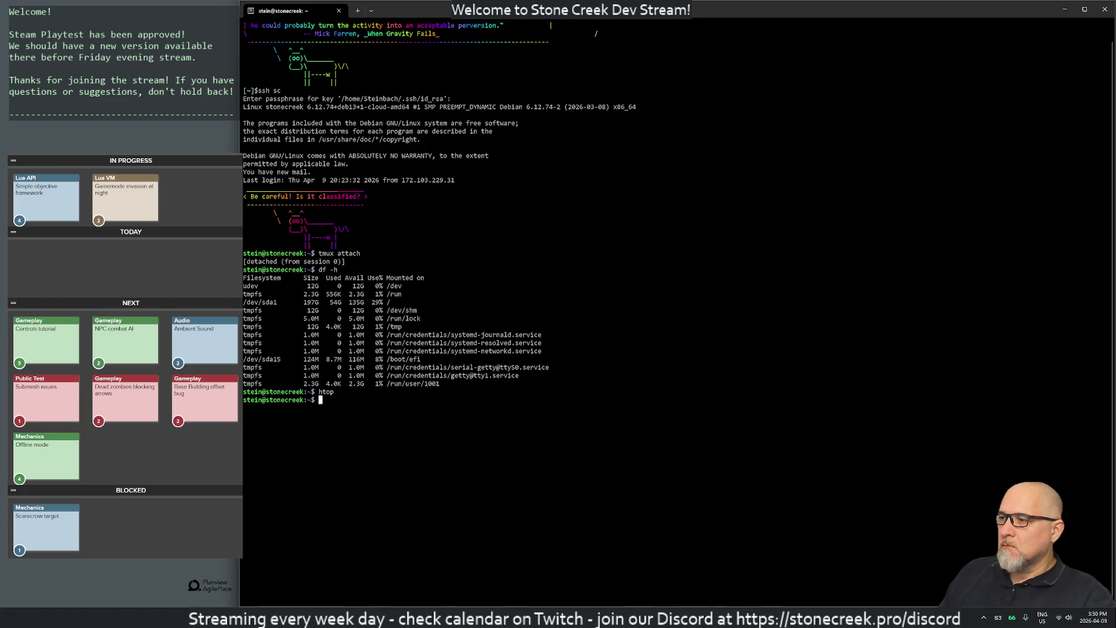
pyautogui.write('exit')
pyautogui.press('Return')
pyautogui.hotkey('ctrl', 'l')
pyautogui.hotkey('ctrl', 'd')
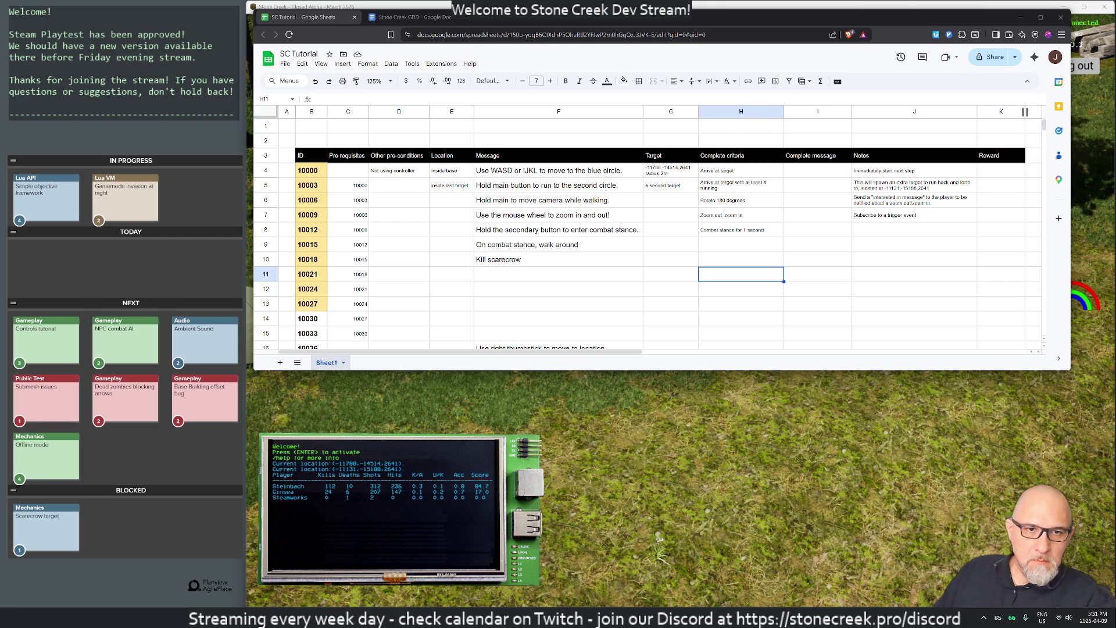
pyautogui.click(606, 19)
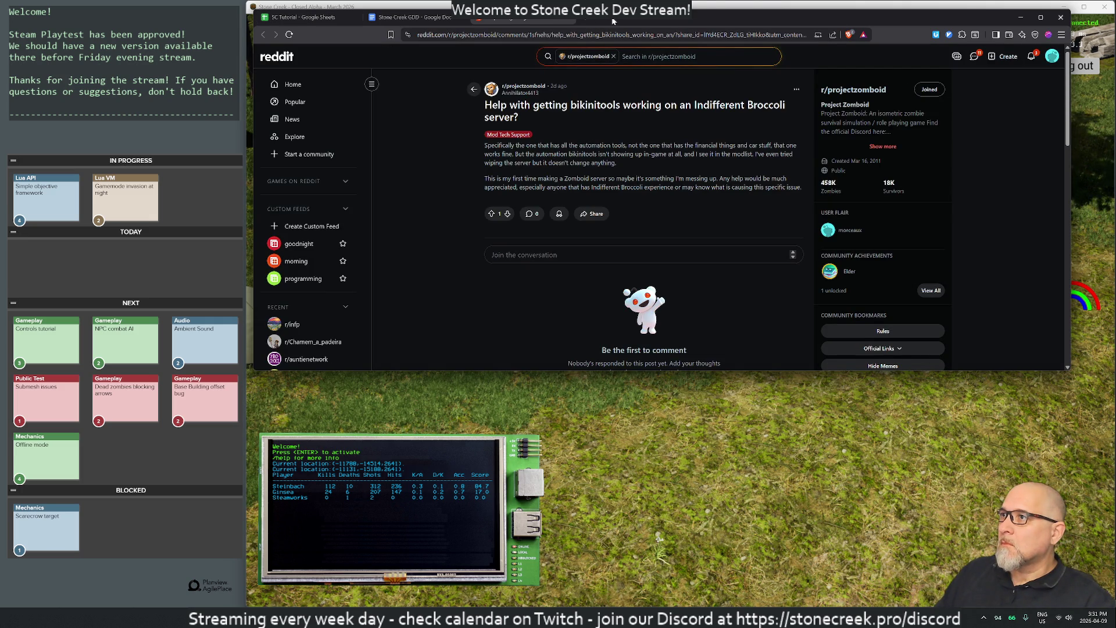
pyautogui.click(456, 17)
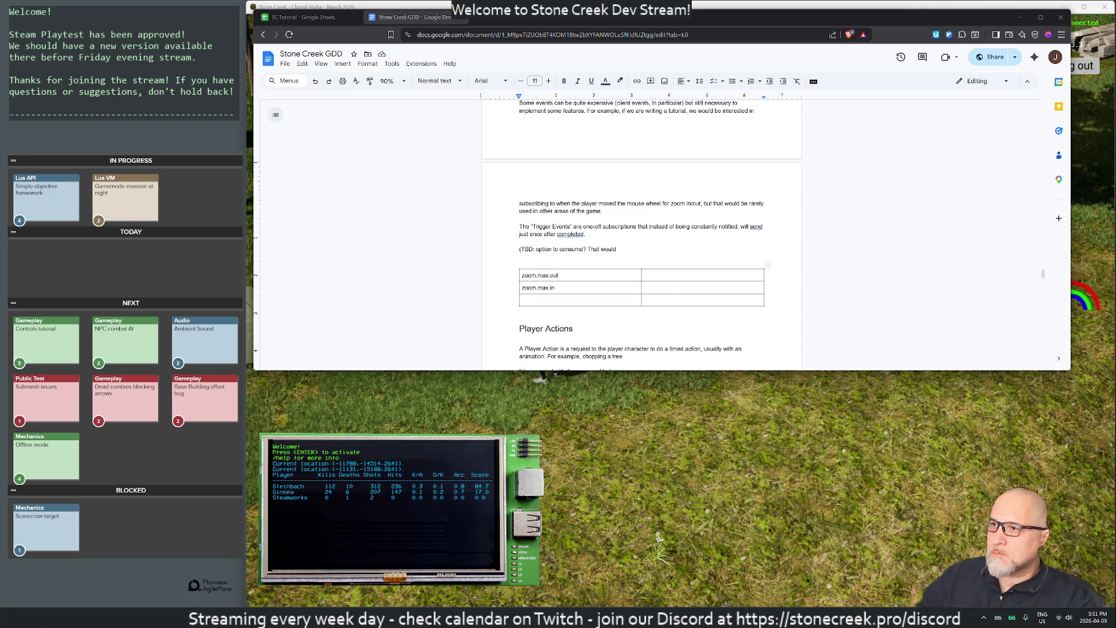
pyautogui.click(521, 257)
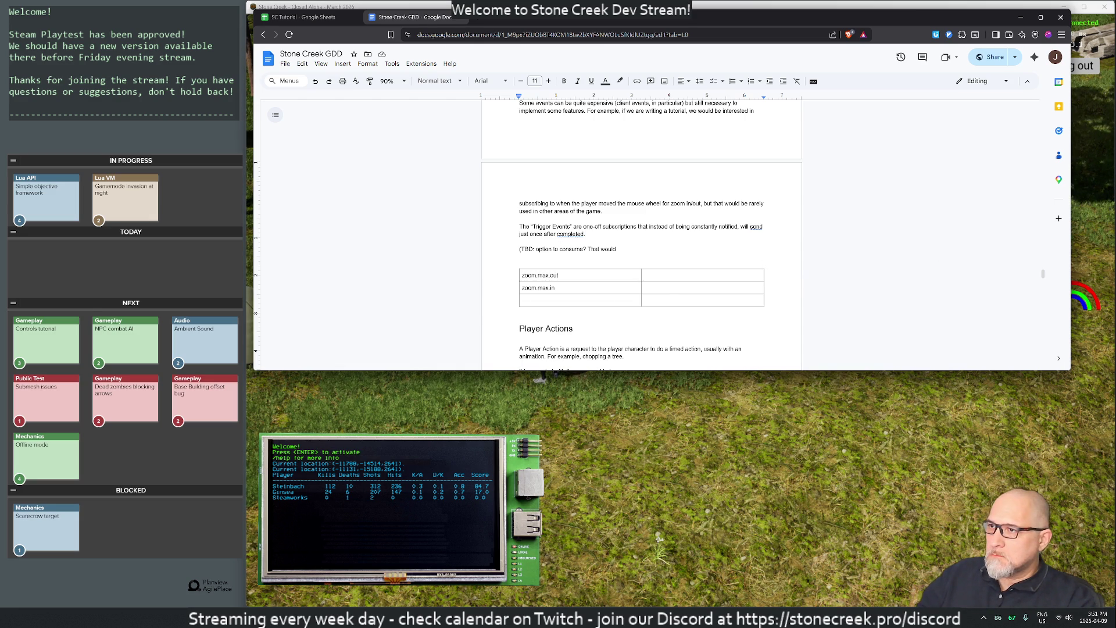
pyautogui.click(618, 249)
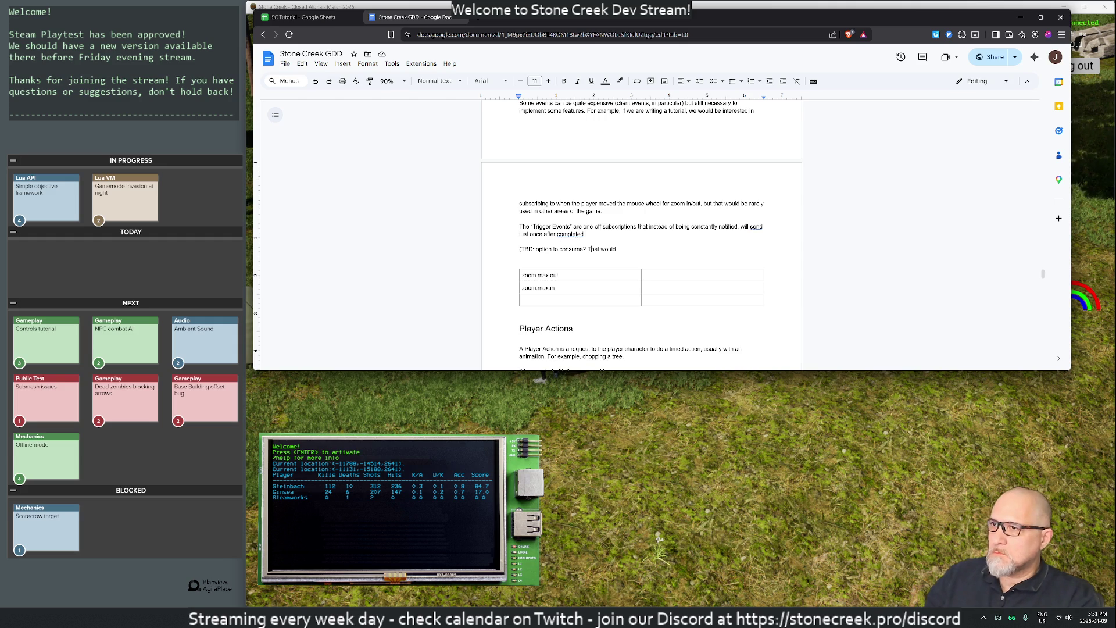
pyautogui.write('subsequent')
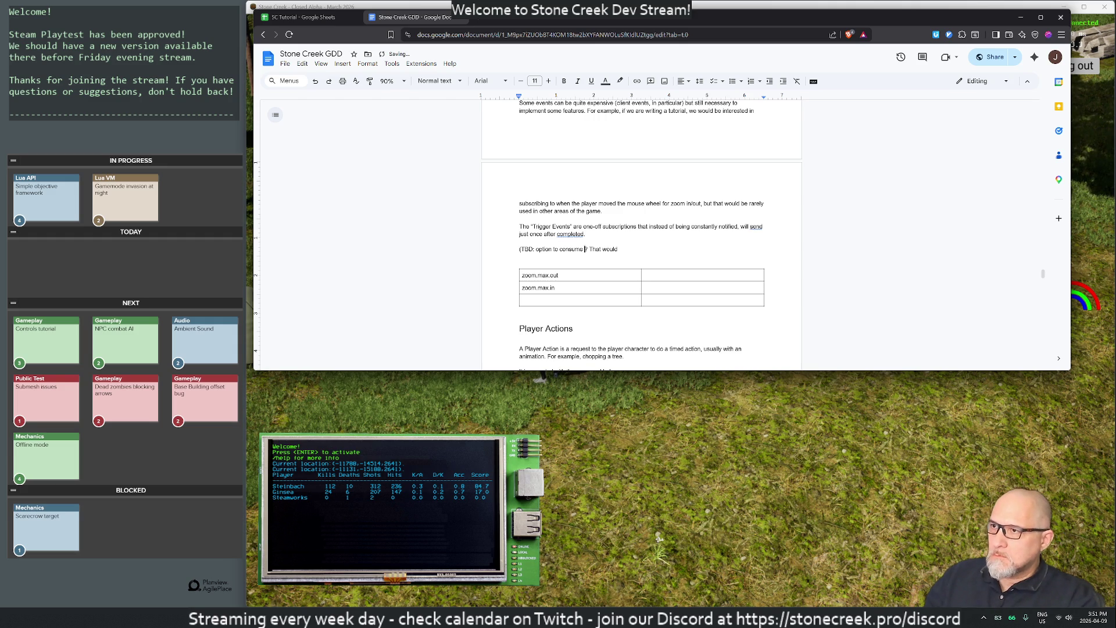
pyautogui.write('t ')
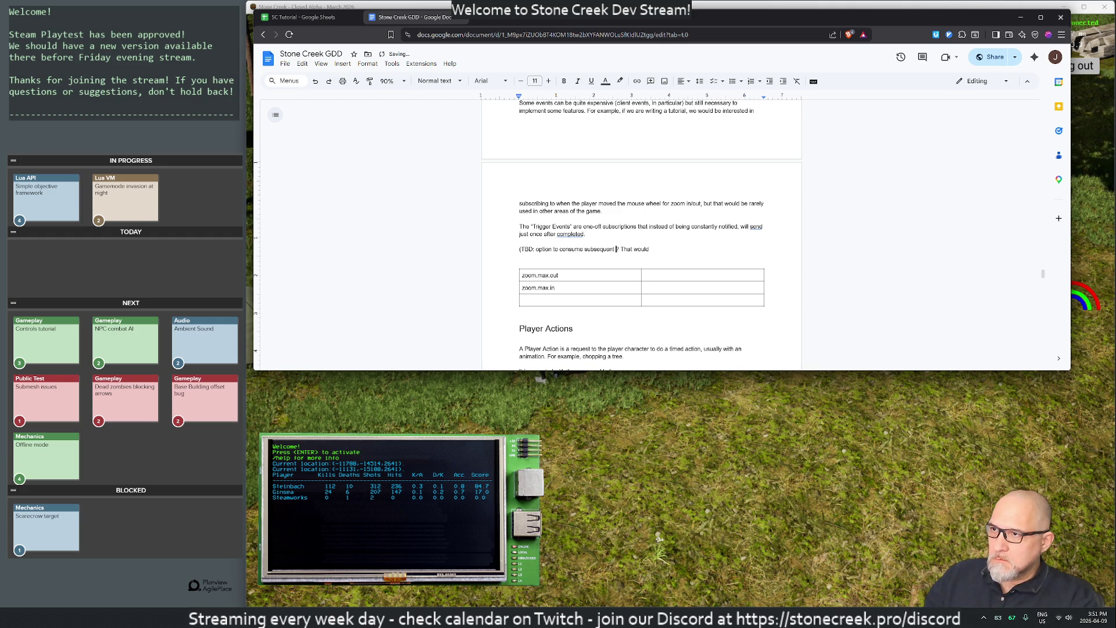
pyautogui.write('events')
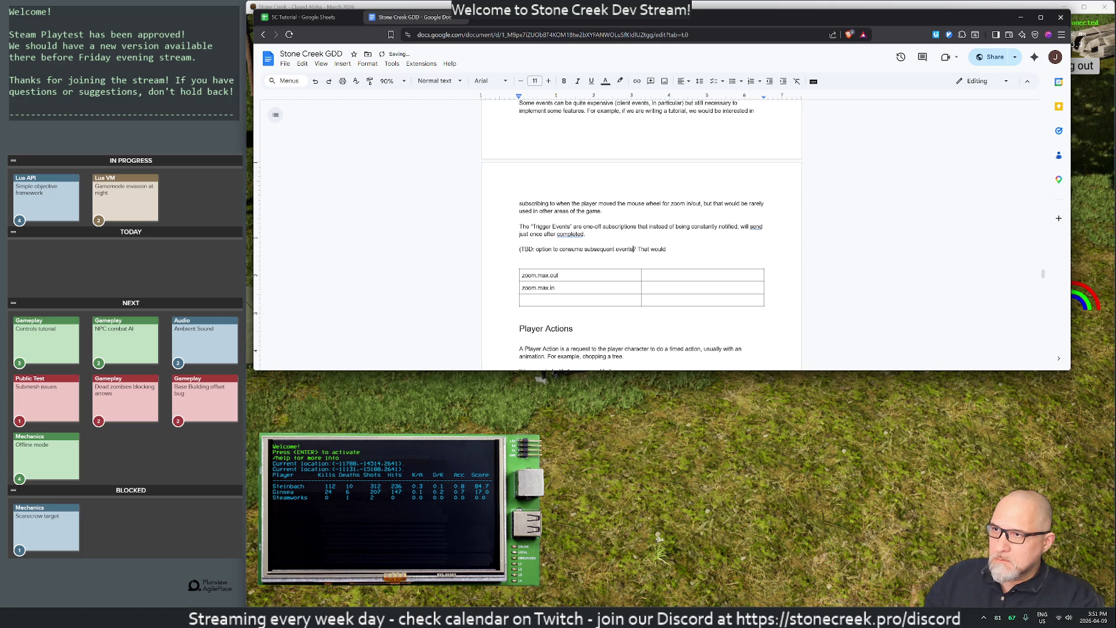
pyautogui.press('BackSpace')
pyautogui.press('BackSpace')
pyautogui.press('BackSpace')
pyautogui.write('propagation?')
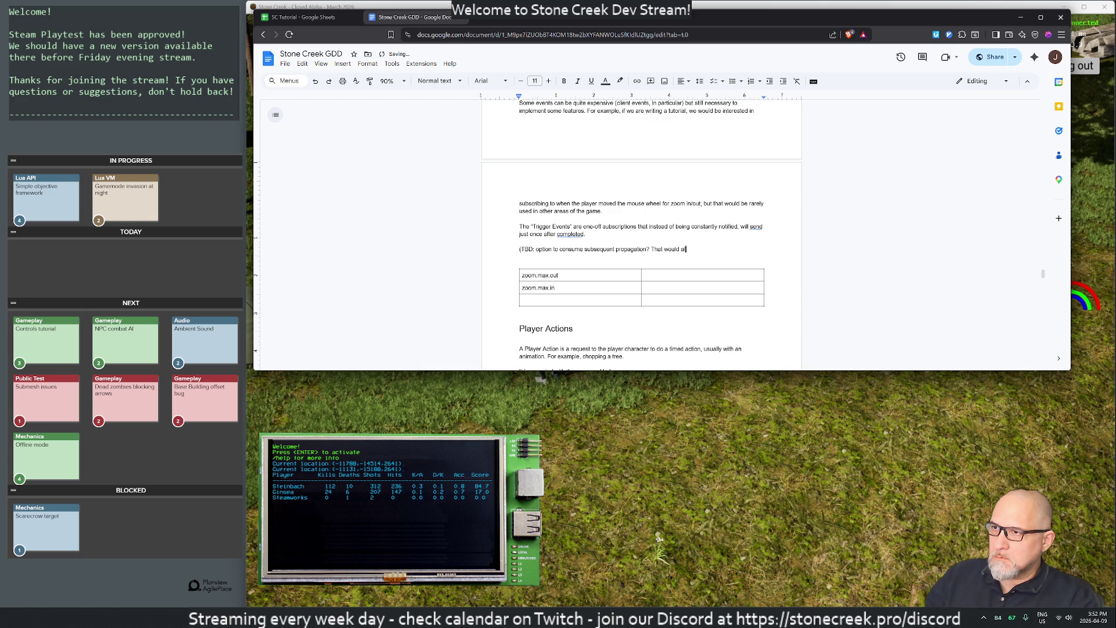
pyautogui.press('BackSpace')
pyautogui.press('BackSpace')
pyautogui.press('BackSpace')
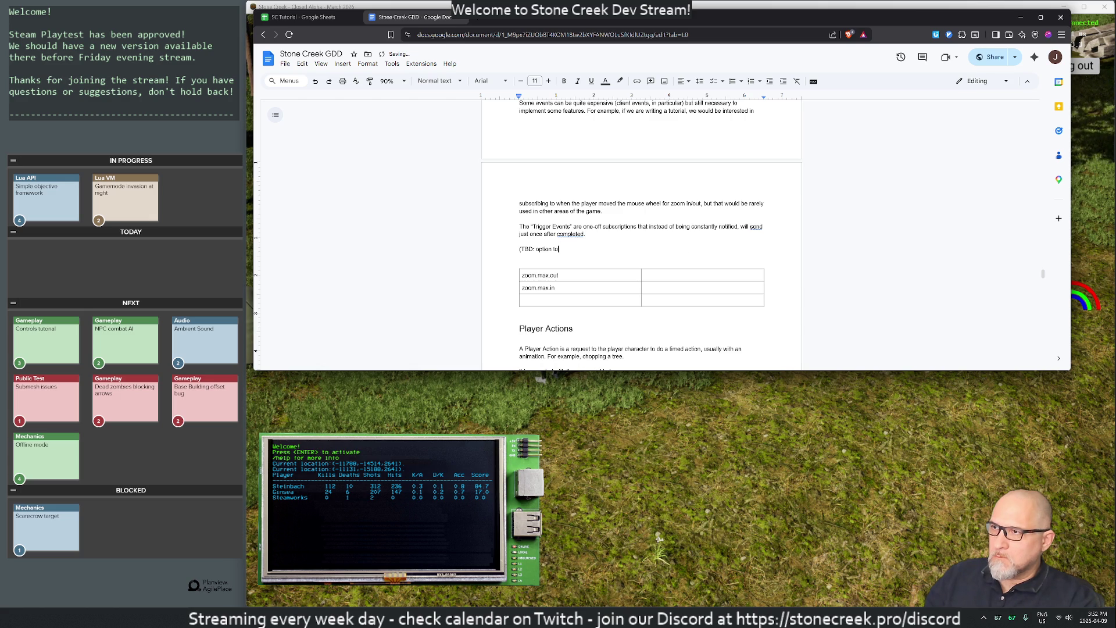
pyautogui.press('BackSpace')
pyautogui.press('BackSpace')
pyautogui.press('BackSpace')
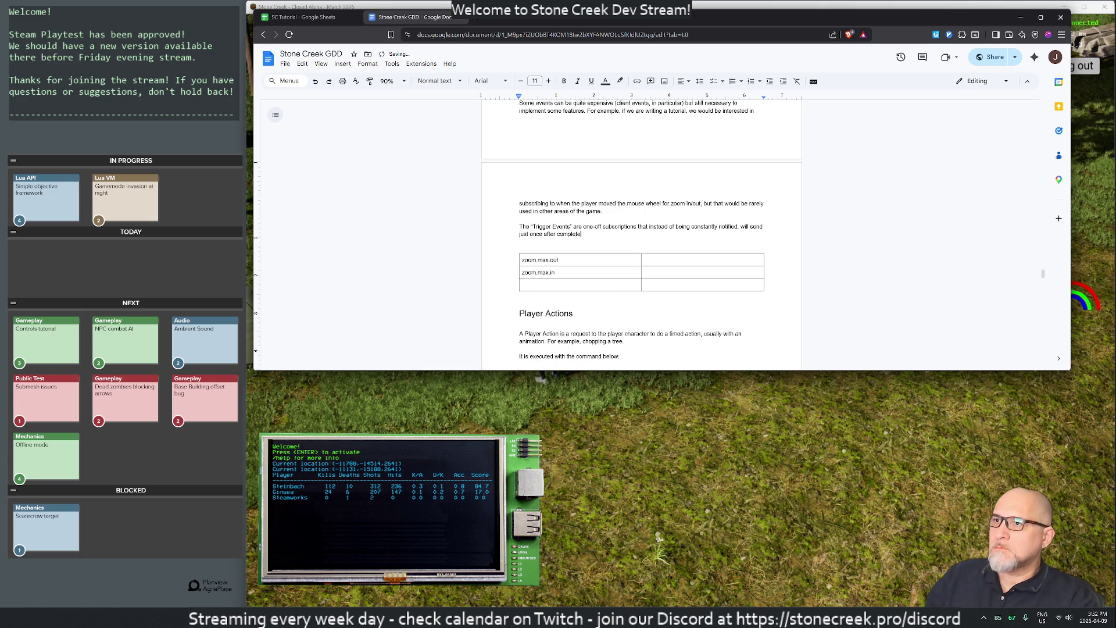
pyautogui.write('d')
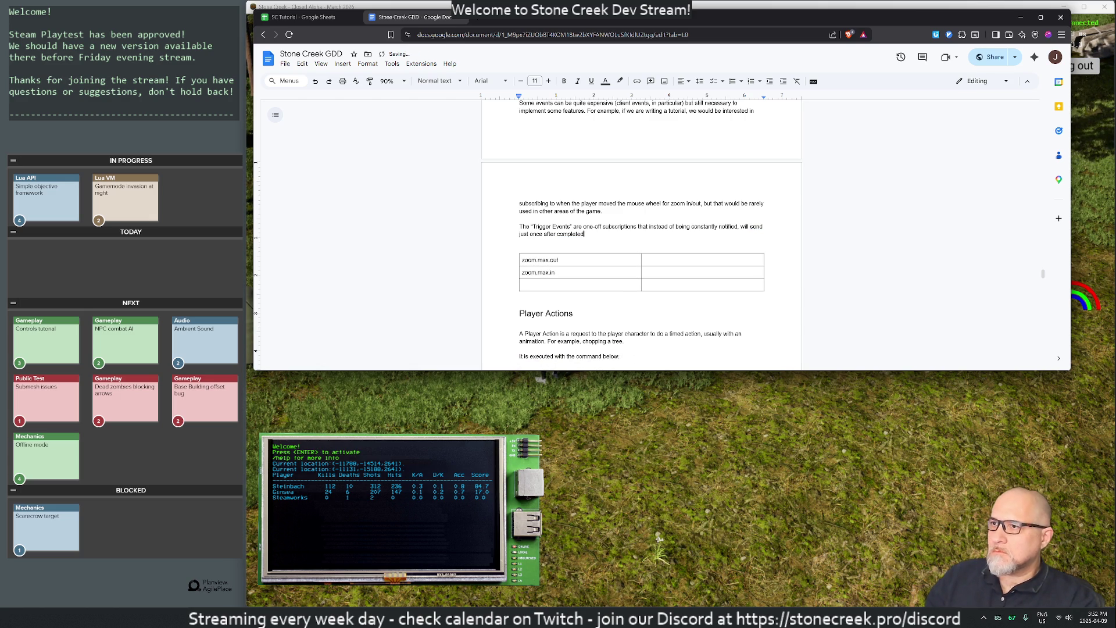
pyautogui.write(').')
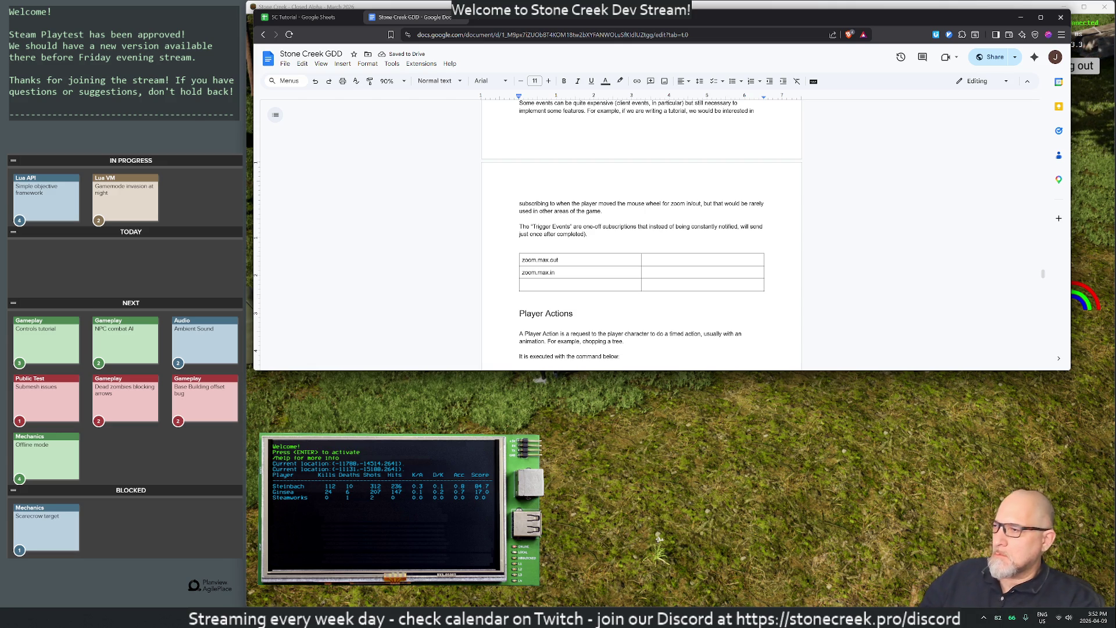
pyautogui.click(682, 452)
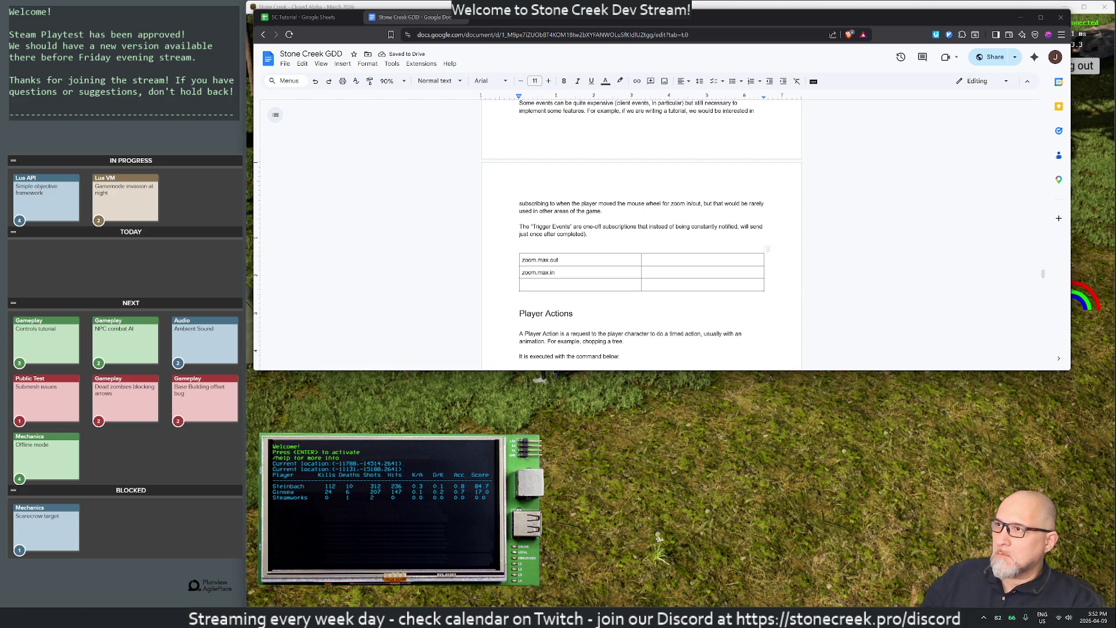
# Step: Review the combat stance message in F8, the trigger note in J7 and the completion criteria in H8
pyautogui.click(306, 20)
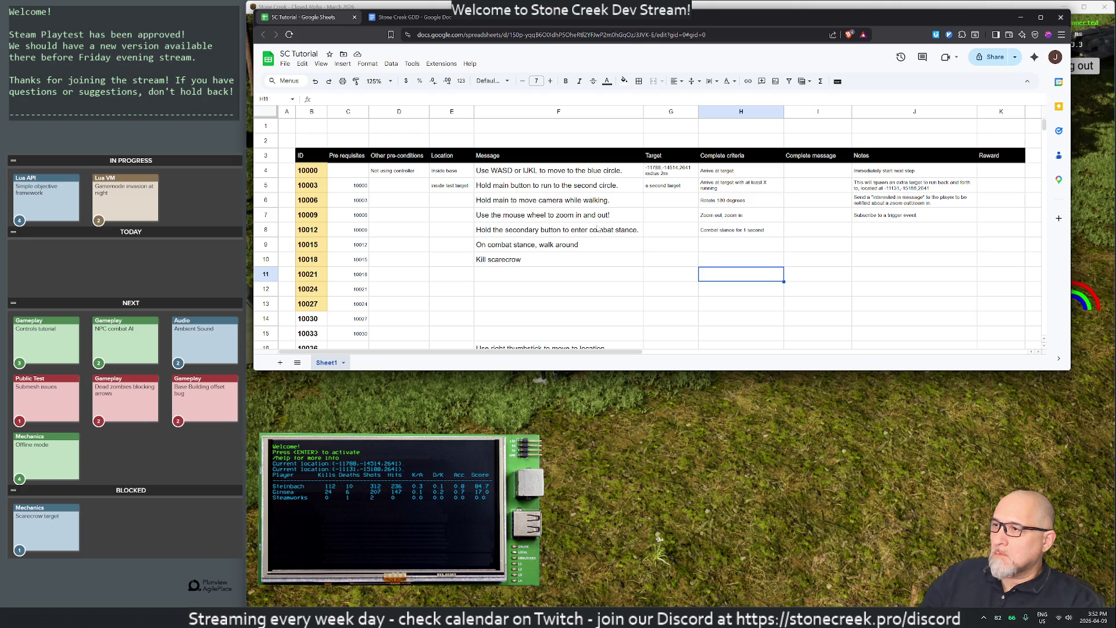
pyautogui.click(538, 203)
pyautogui.click(578, 235)
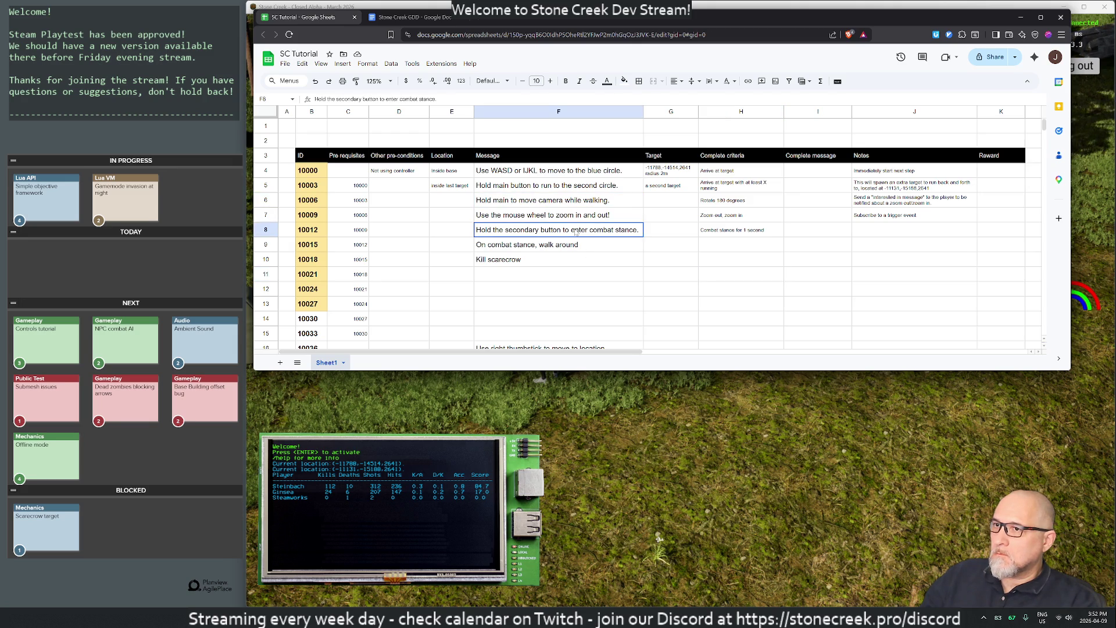
pyautogui.press('Right')
pyautogui.press('Right')
pyautogui.press('Right')
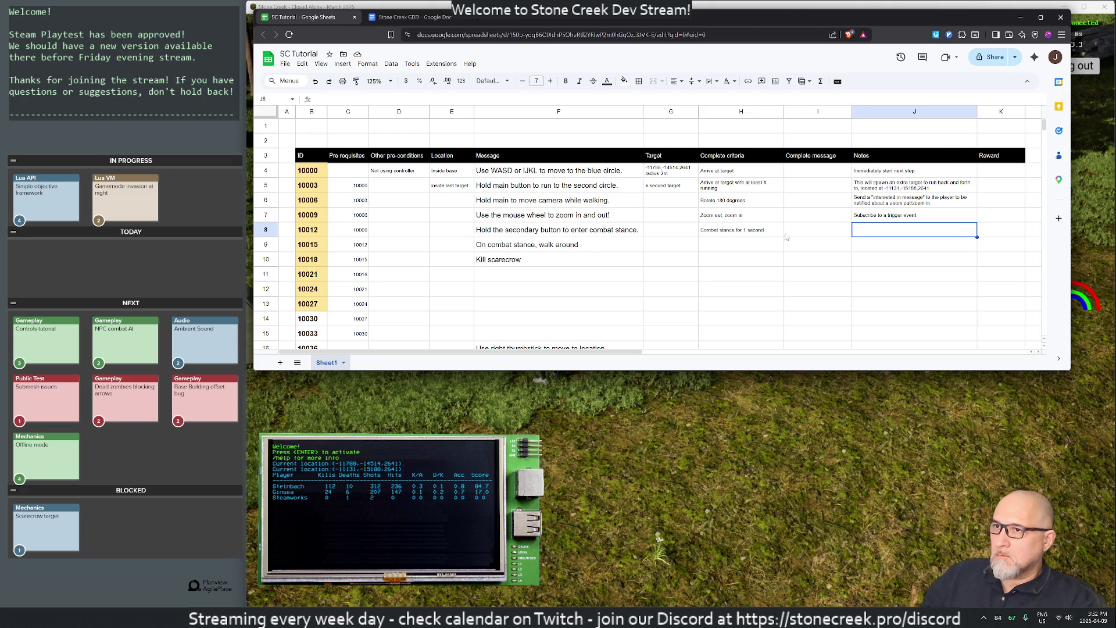
pyautogui.click(882, 220)
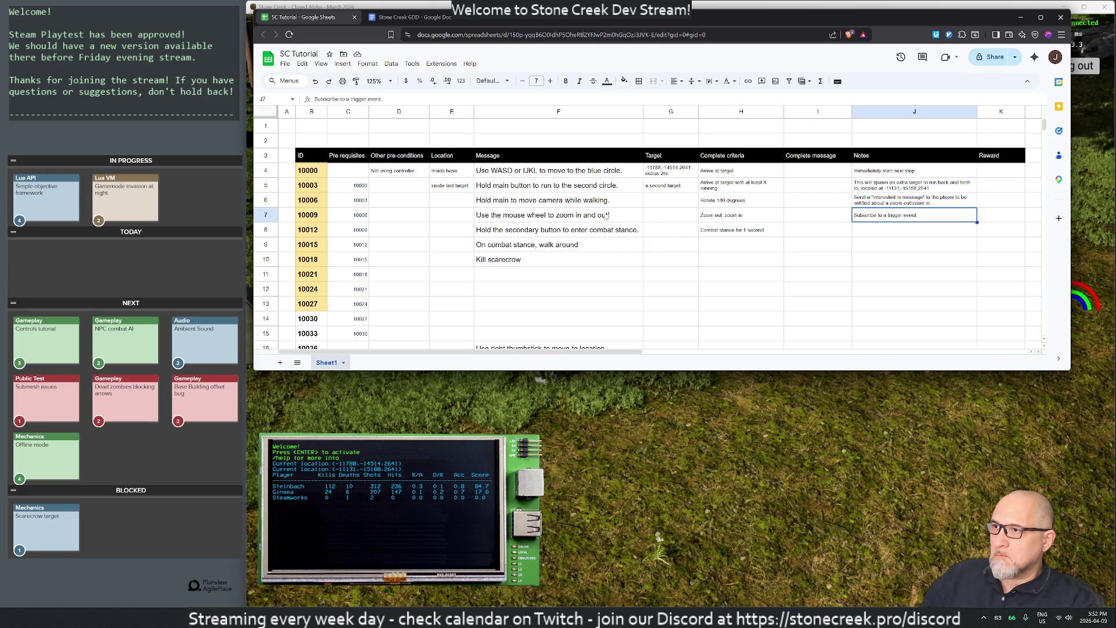
pyautogui.click(495, 227)
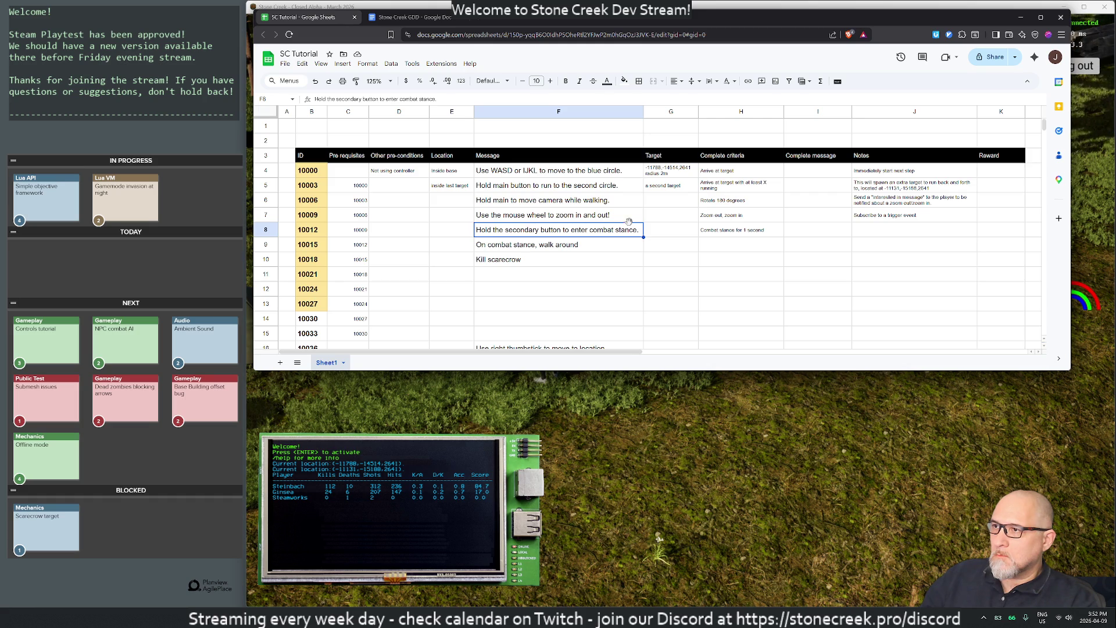
pyautogui.click(725, 235)
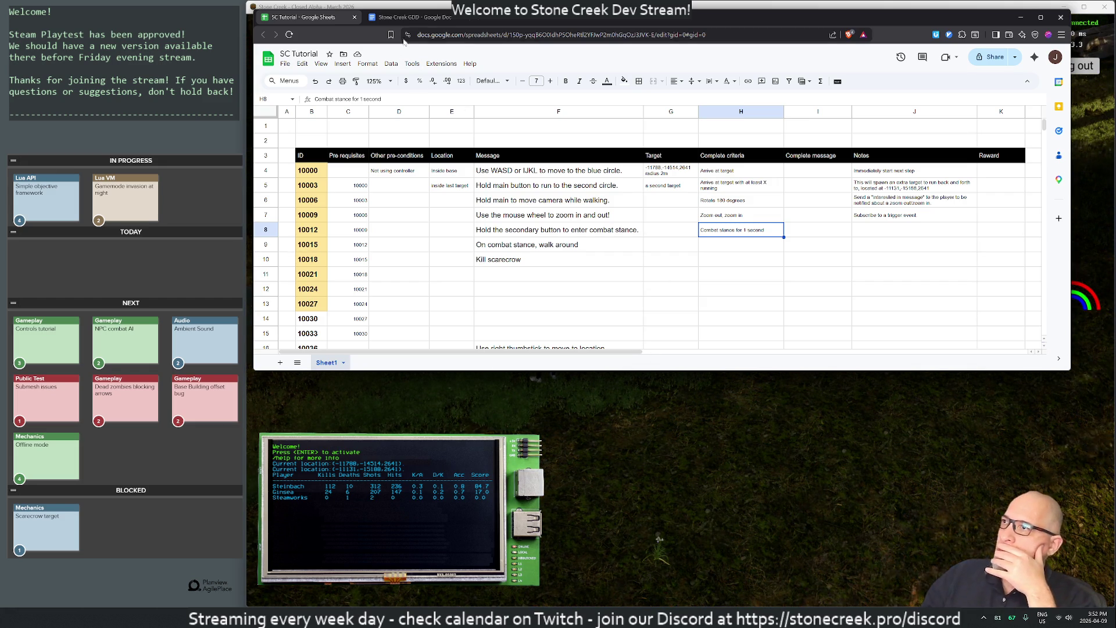
pyautogui.click(410, 17)
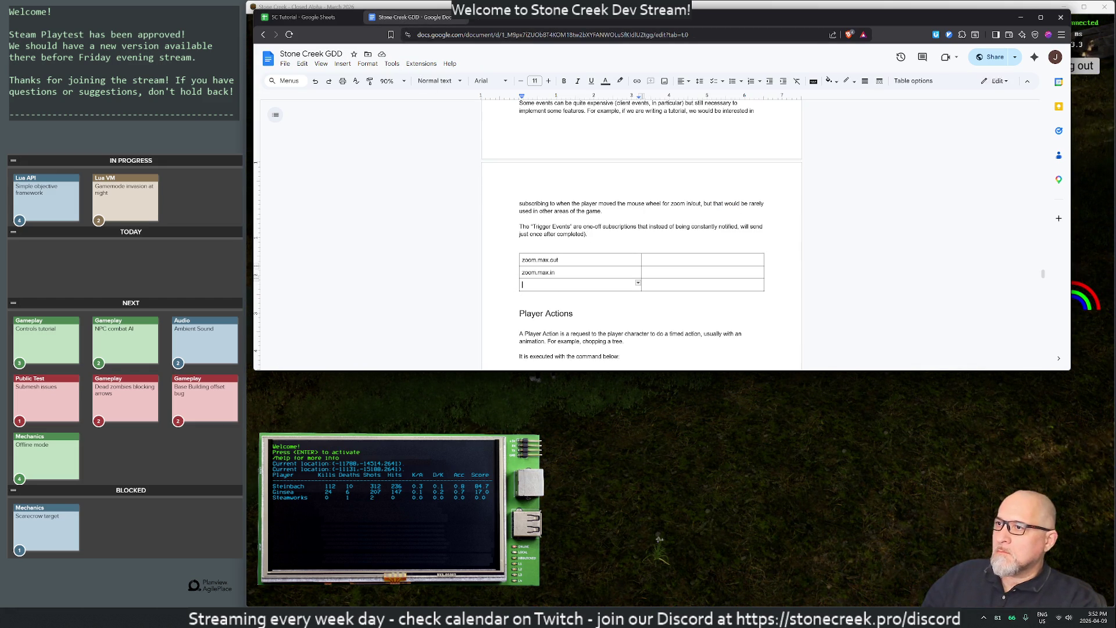
# Step: Enter combat.stance.on and combat.stance.off as trigger event rows, fixing the misspelled entry
pyautogui.write('combat ')
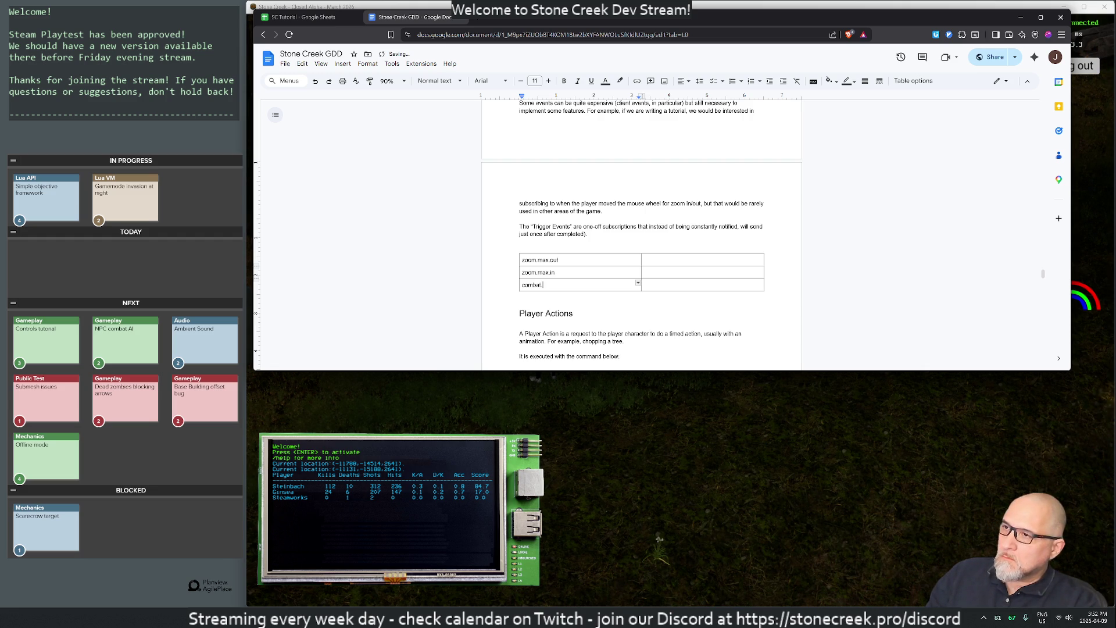
pyautogui.write('scaance')
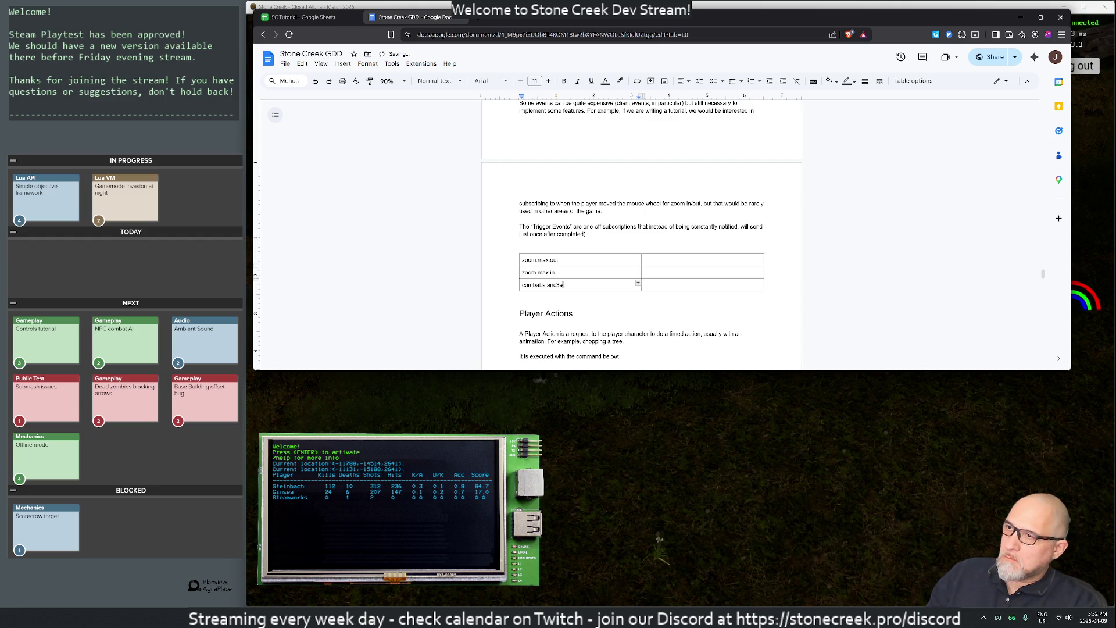
pyautogui.press('BackSpace')
pyautogui.press('BackSpace')
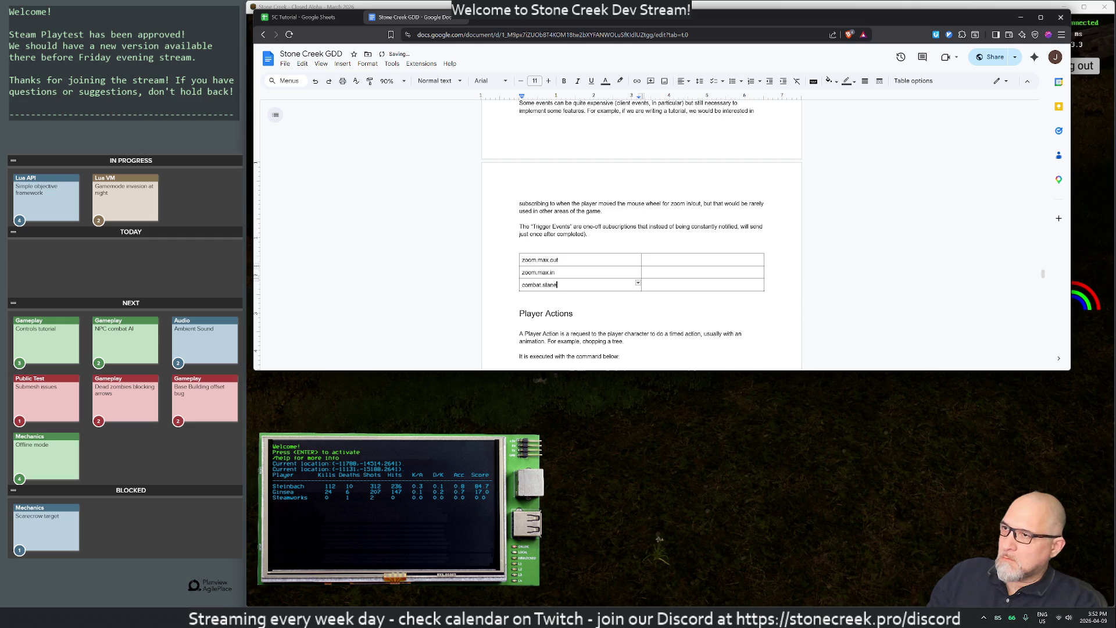
pyautogui.write('.on')
pyautogui.press('Tab')
pyautogui.press('Tab')
pyautogui.write('com')
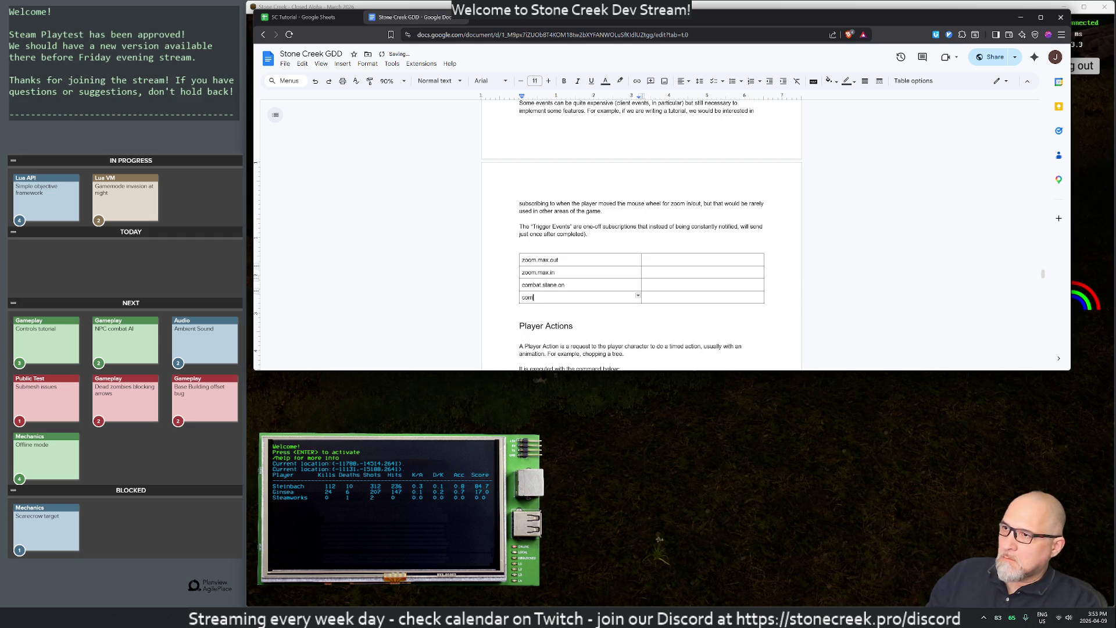
pyautogui.write('bat.stance.off')
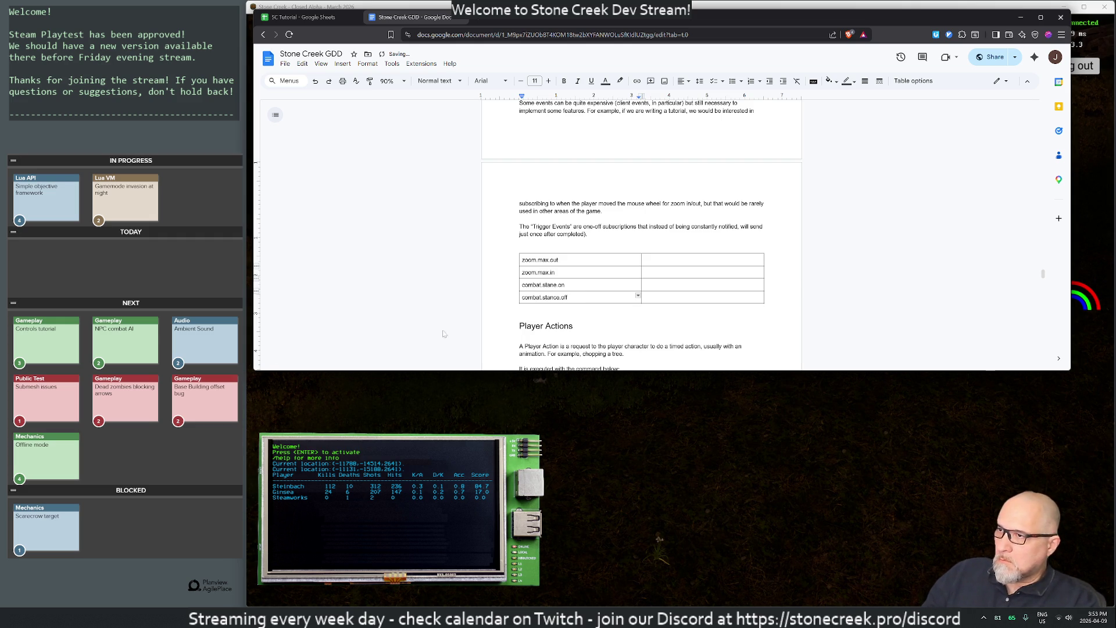
pyautogui.press('Up')
pyautogui.write('c')
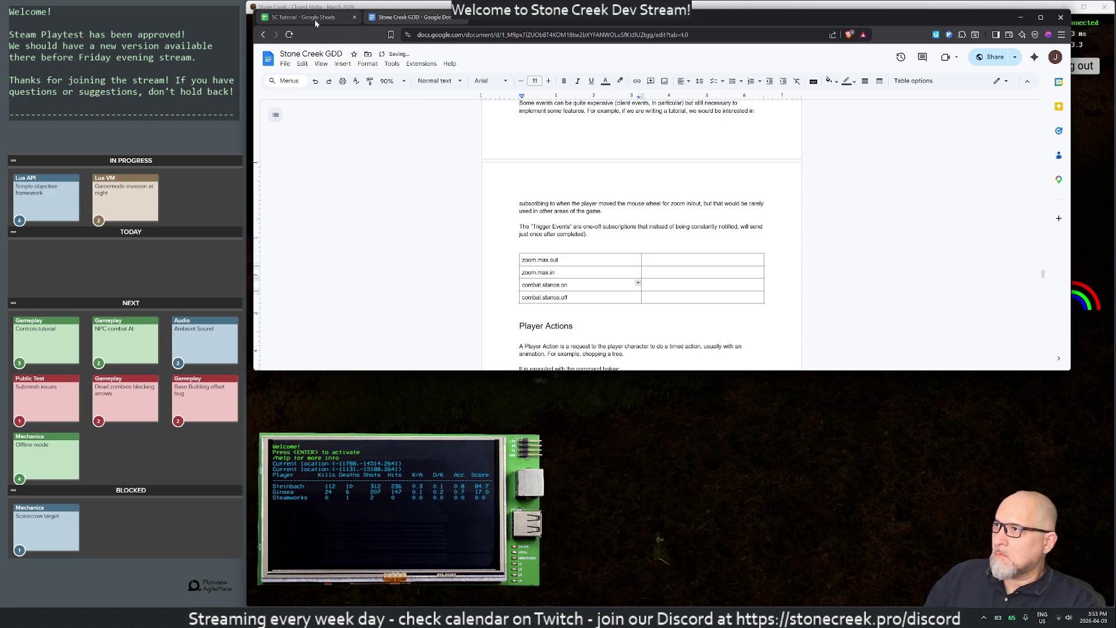
pyautogui.click(316, 20)
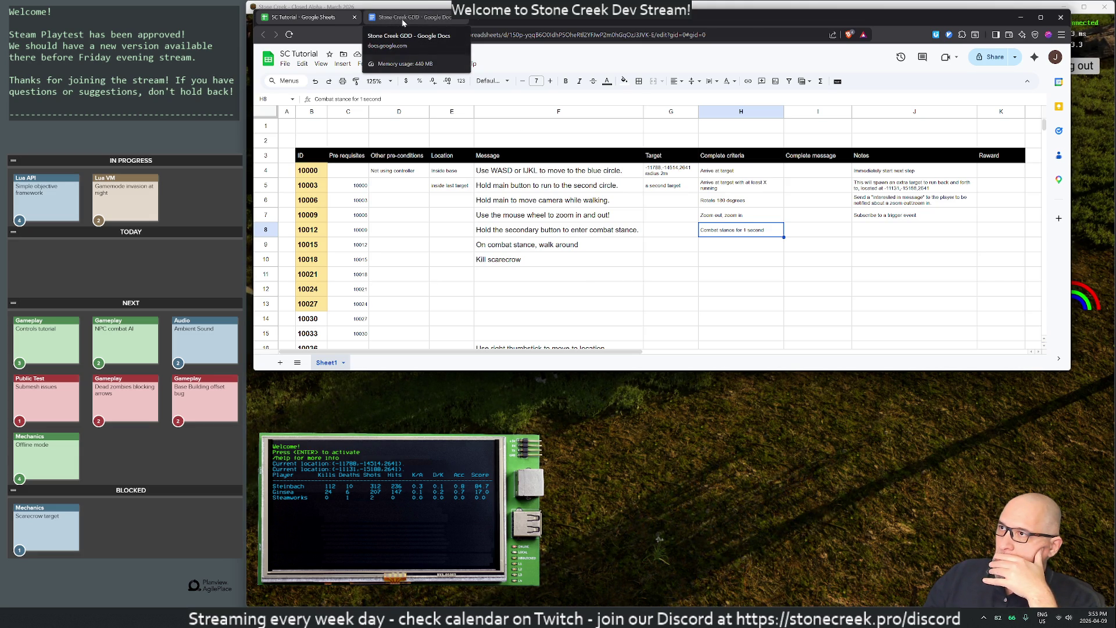
pyautogui.click(402, 18)
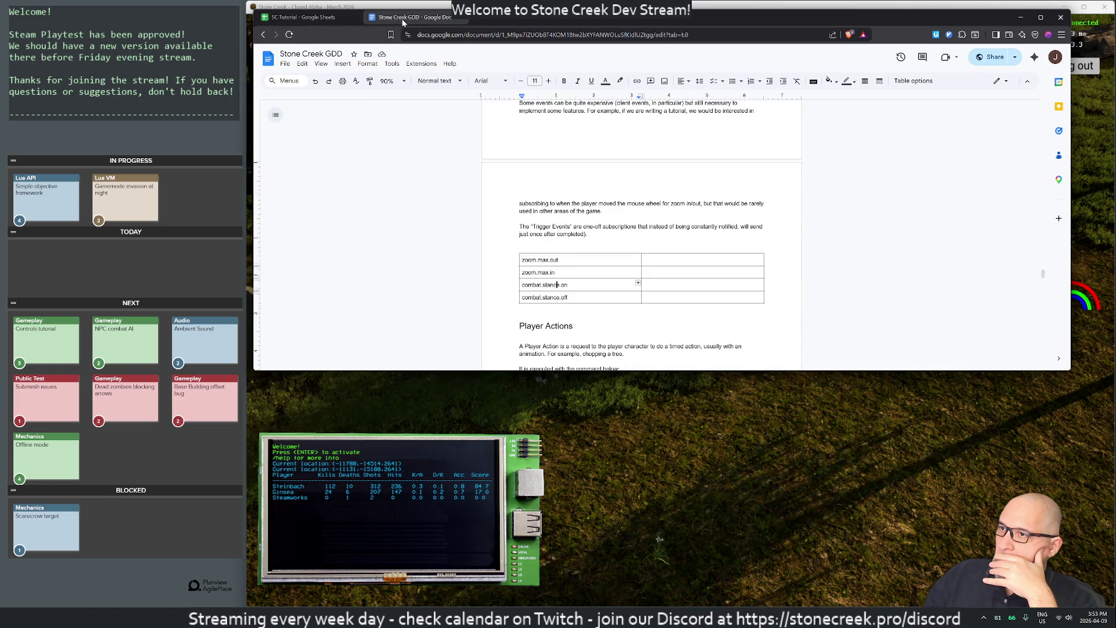
# Step: Add running.on and running.off rows to the end of the trigger events table
pyautogui.press('Tab')
pyautogui.press('Down')
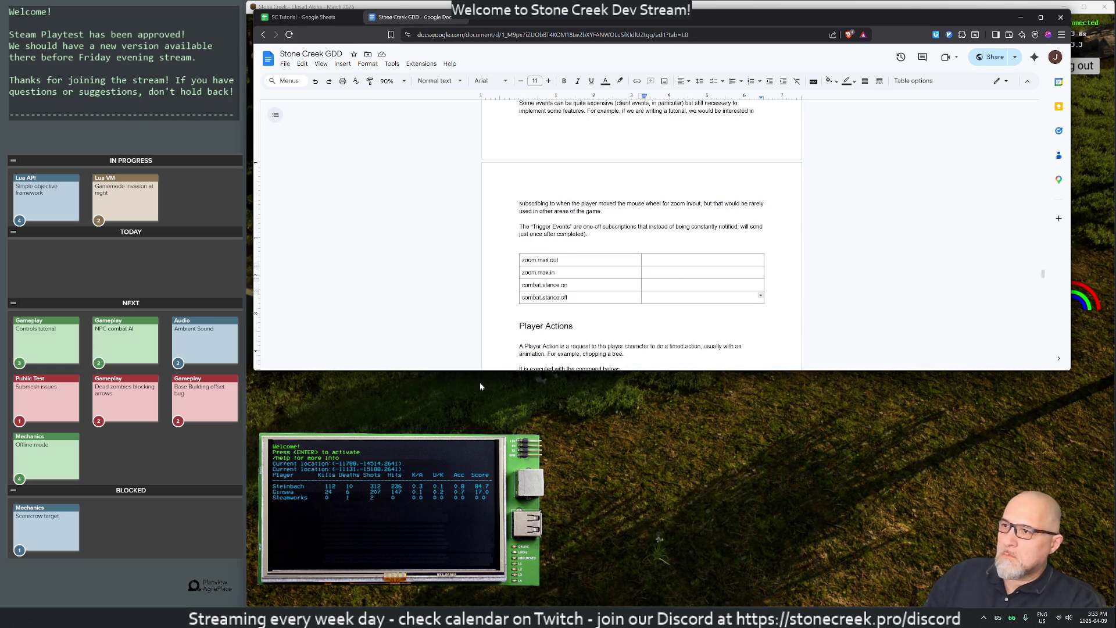
pyautogui.press('Tab')
pyautogui.write('runnin')
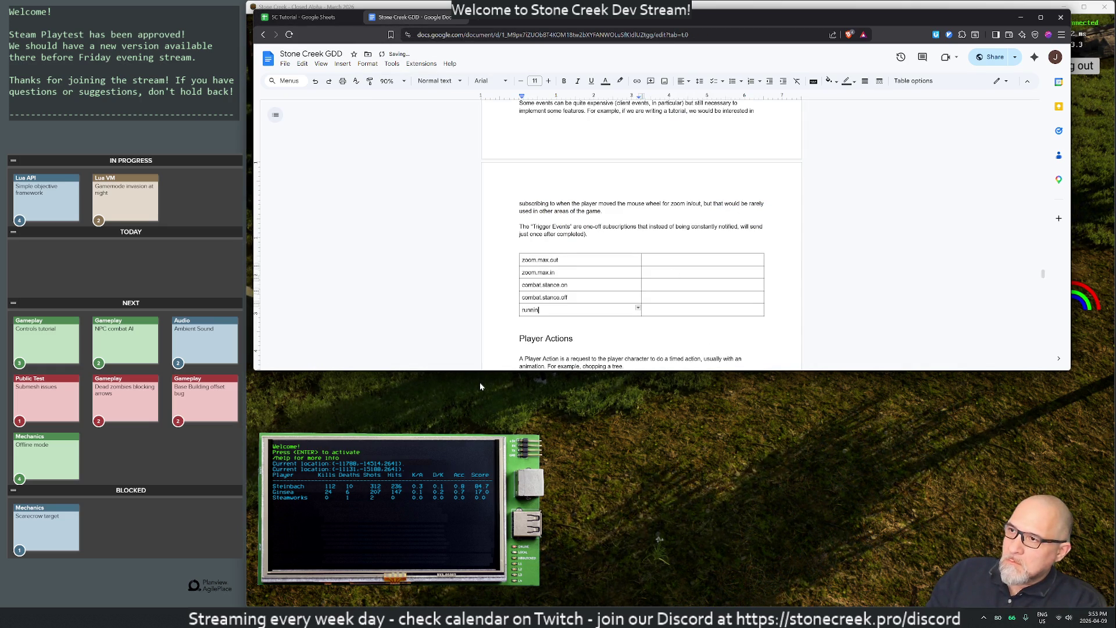
pyautogui.write('g.on')
pyautogui.press('Tab')
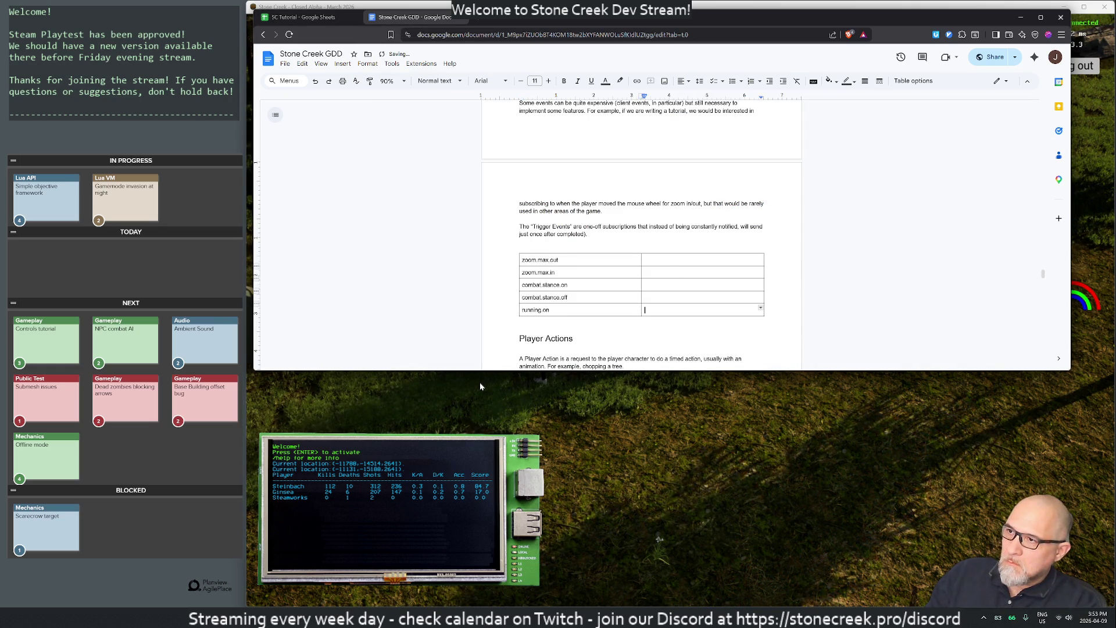
pyautogui.press('Tab')
pyautogui.write('running.off')
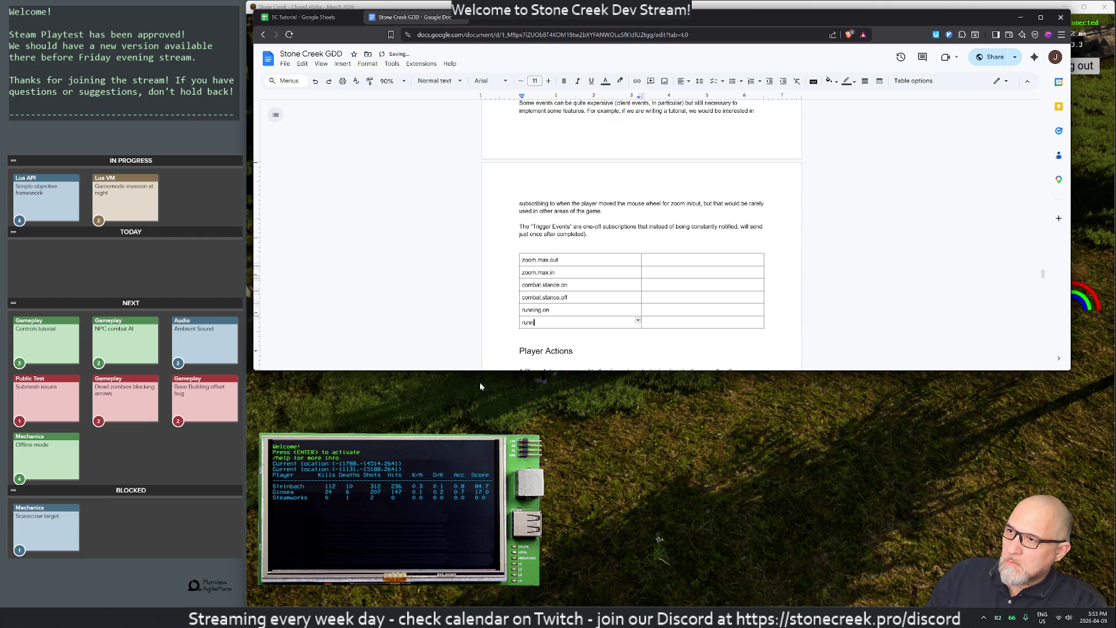
pyautogui.press('Tab')
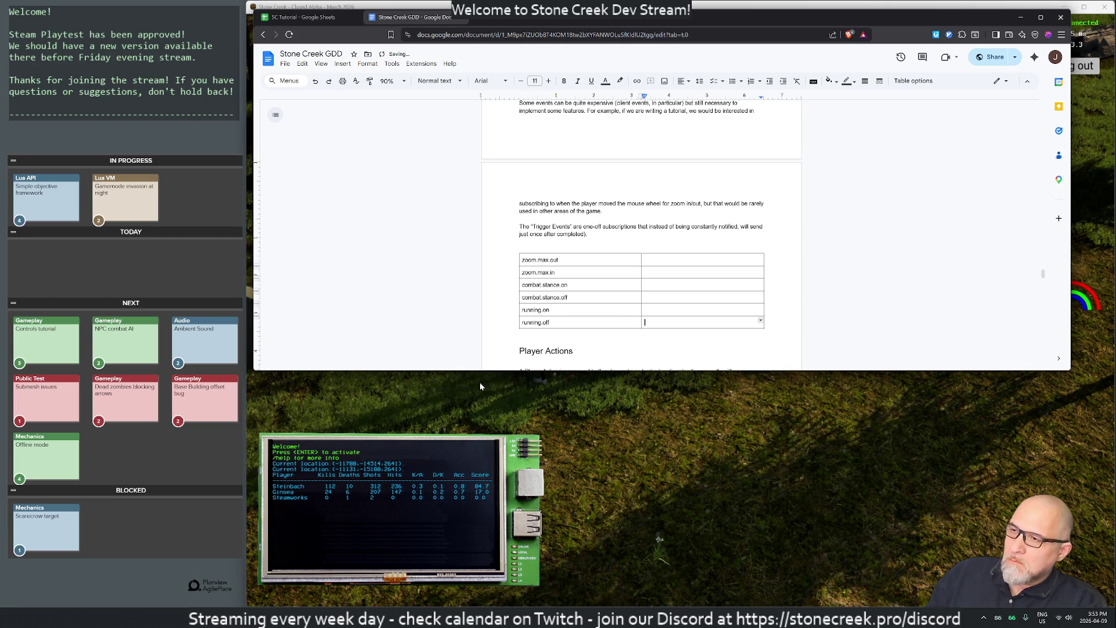
# Step: Return to the SC Tutorial sheet and select the combat stance step's notes cell J8
pyautogui.hotkey('ctrl', 'shift', 'Tab')
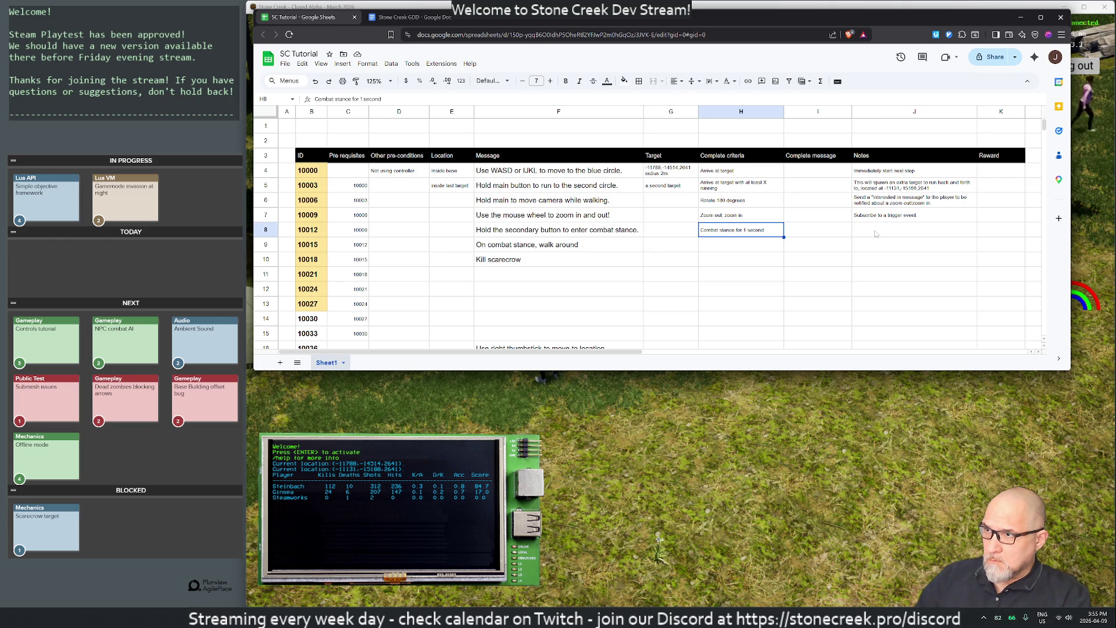
pyautogui.click(876, 234)
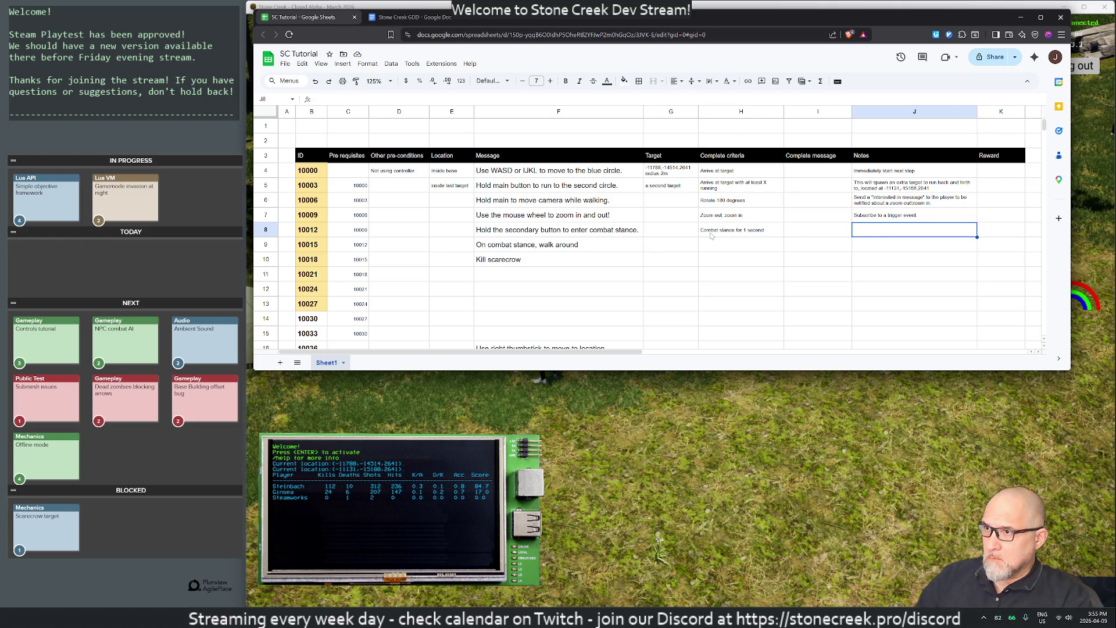
# Step: Set H9, step 10015's completion criteria, to 'Combat stance position moved'
pyautogui.click(541, 248)
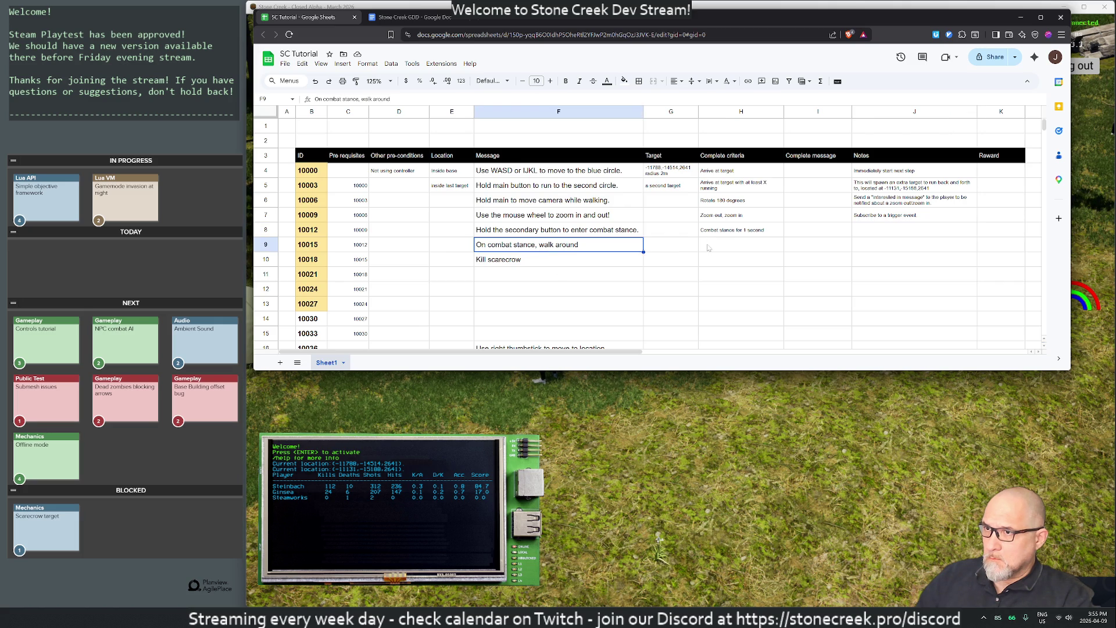
pyautogui.press('Right')
pyautogui.press('Right')
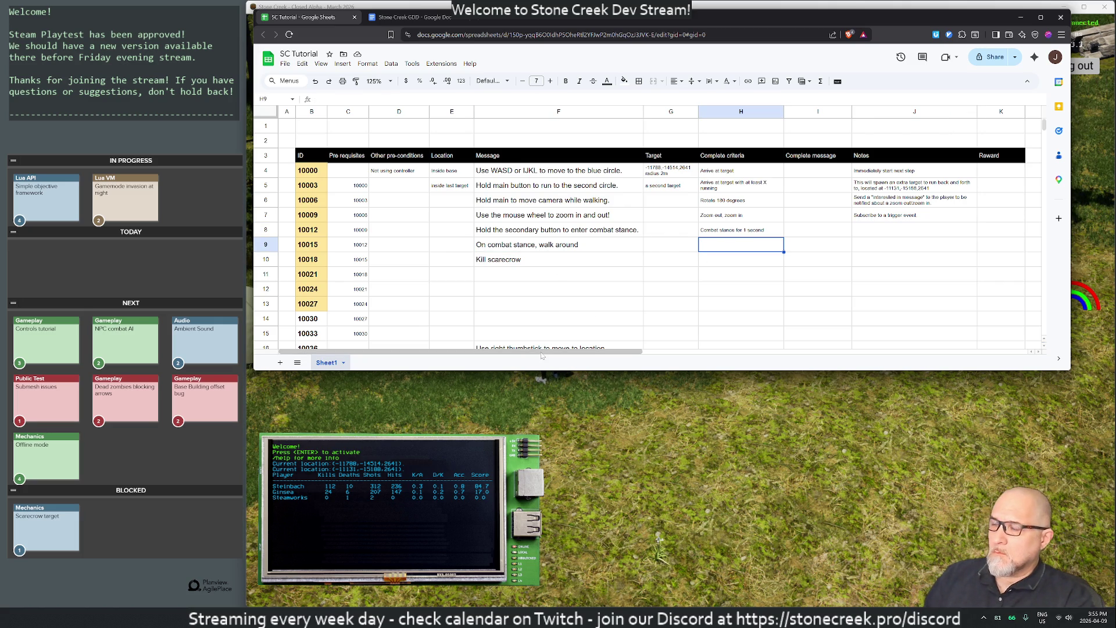
pyautogui.write('Mo')
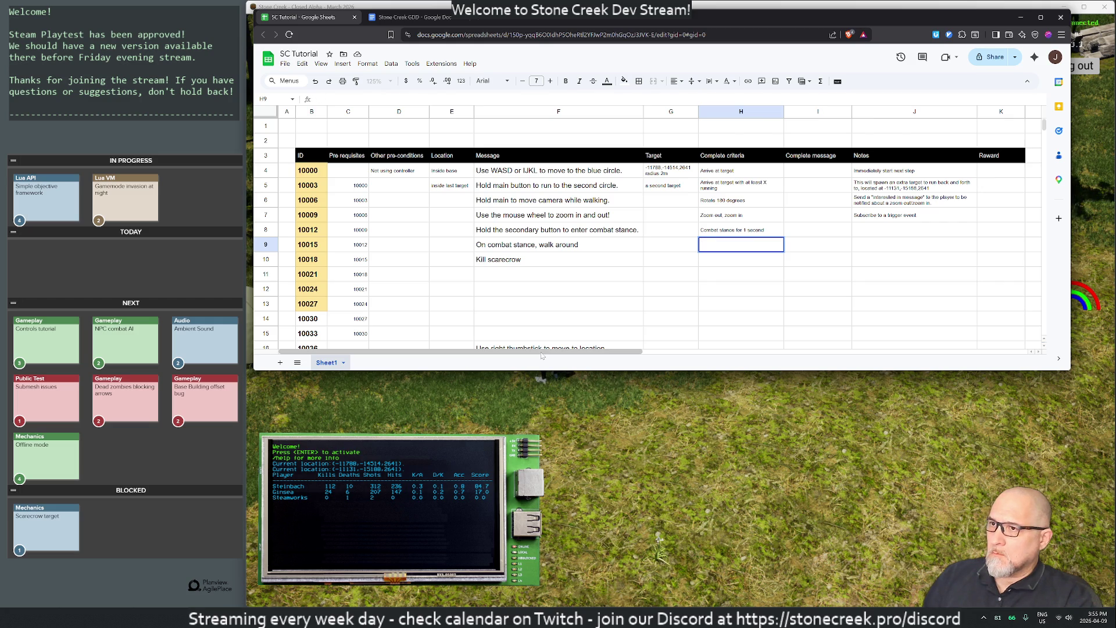
pyautogui.write('Combat stance')
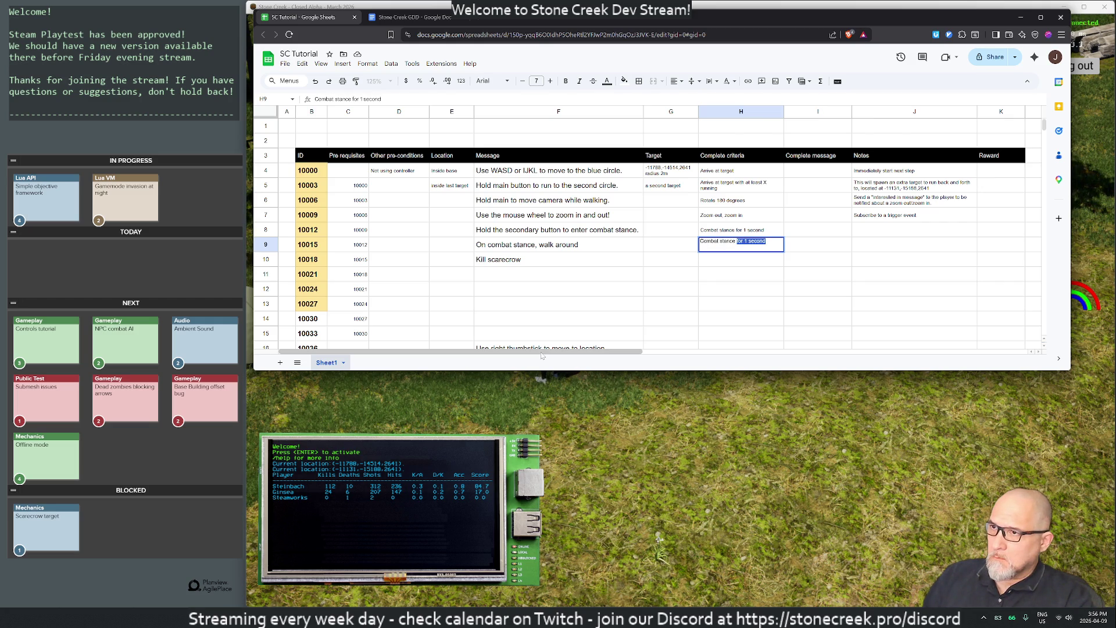
pyautogui.press('BackSpace')
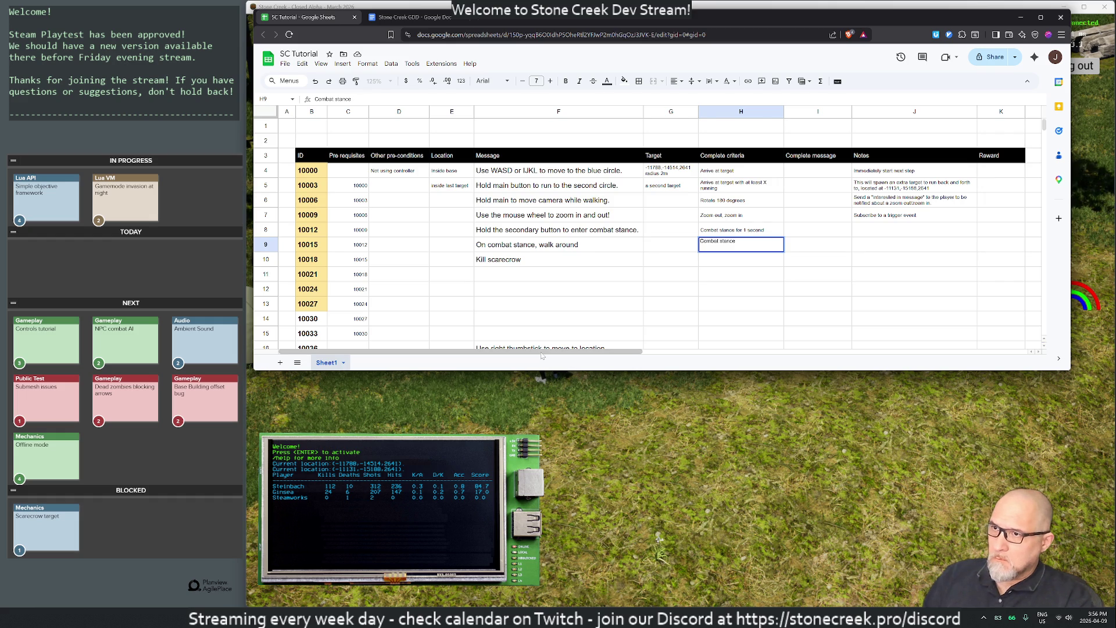
pyautogui.write(' posi')
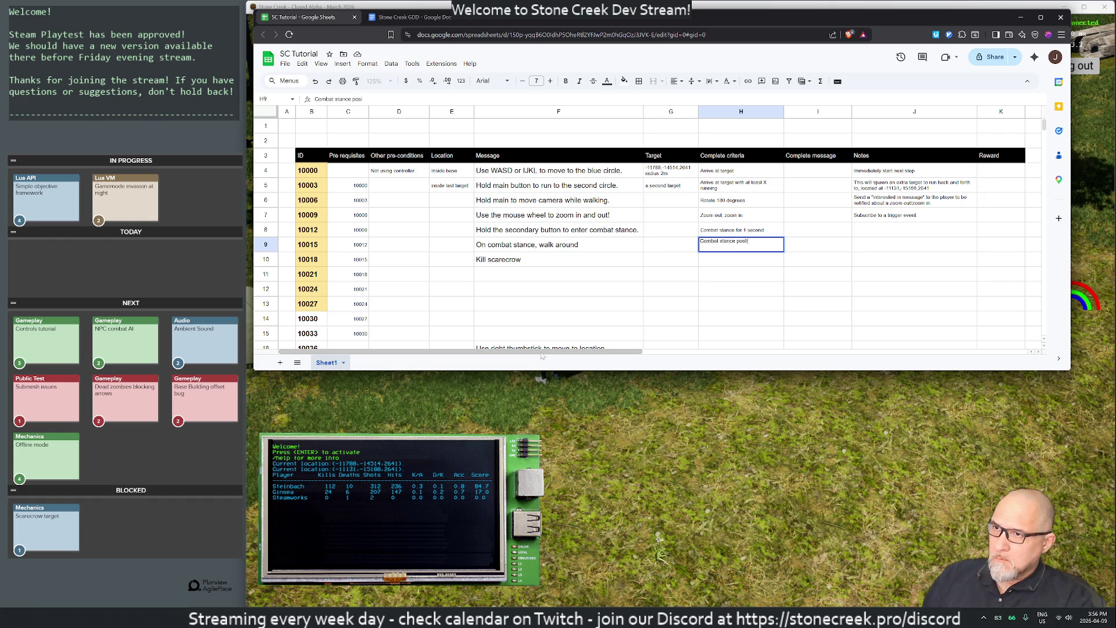
pyautogui.write('tion moved')
pyautogui.press('Return')
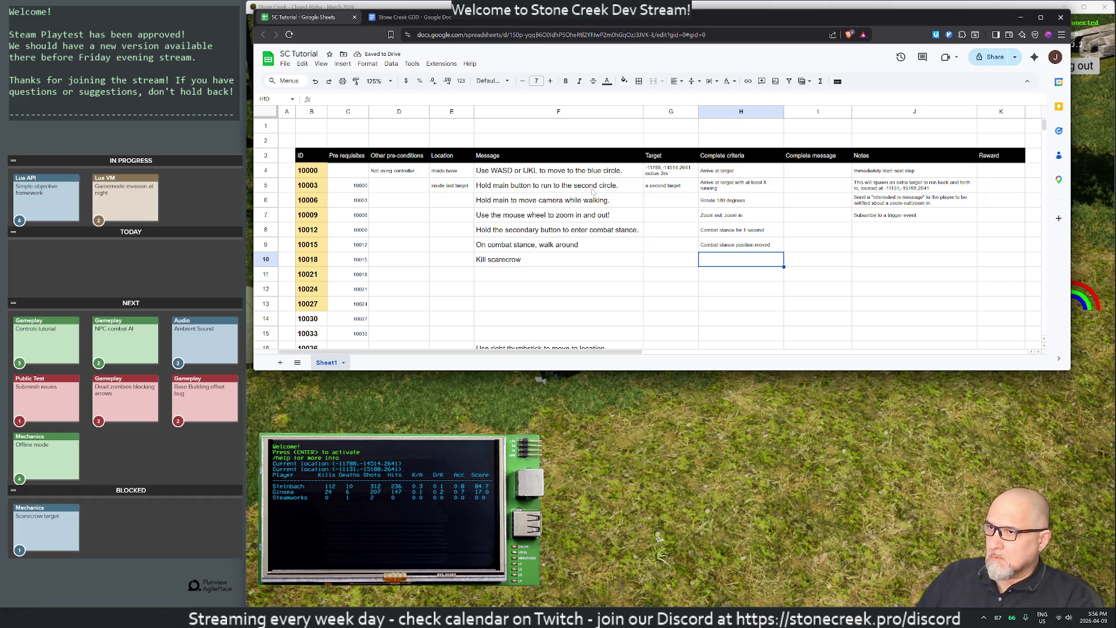
# Step: Delete the 'Kill scarecrow' message from step 10018's cell F10
pyautogui.click(511, 260)
pyautogui.press('Delete')
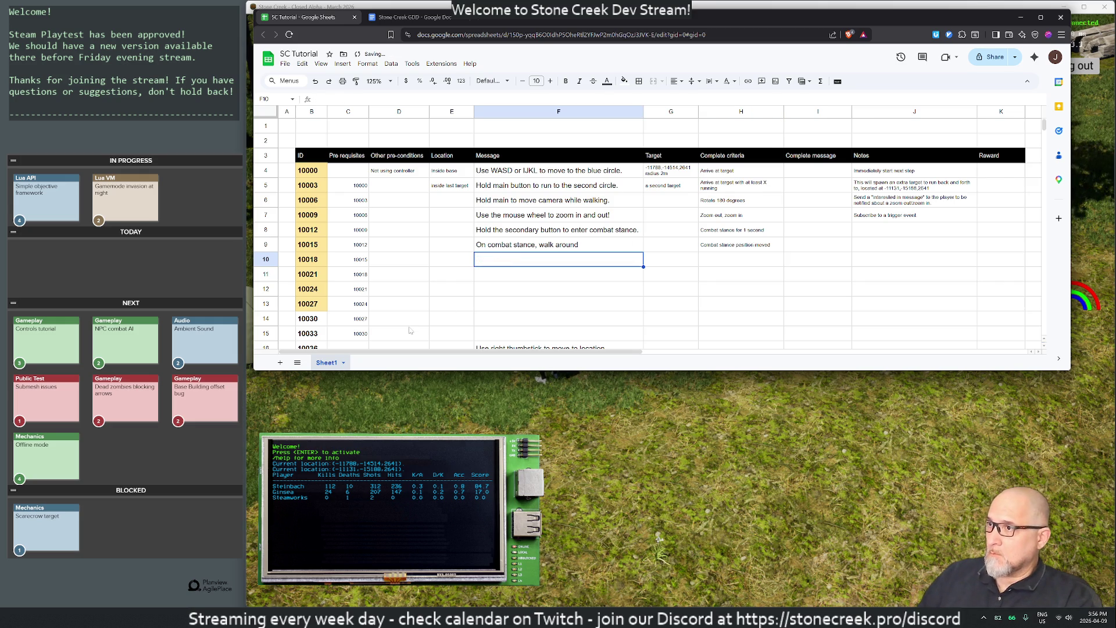
pyautogui.click(487, 321)
# Step: Enter 'Using controller' as step 10036's pre-condition and paint the first cell's formatting down that column
pyautogui.scroll(-3, 523, 308)
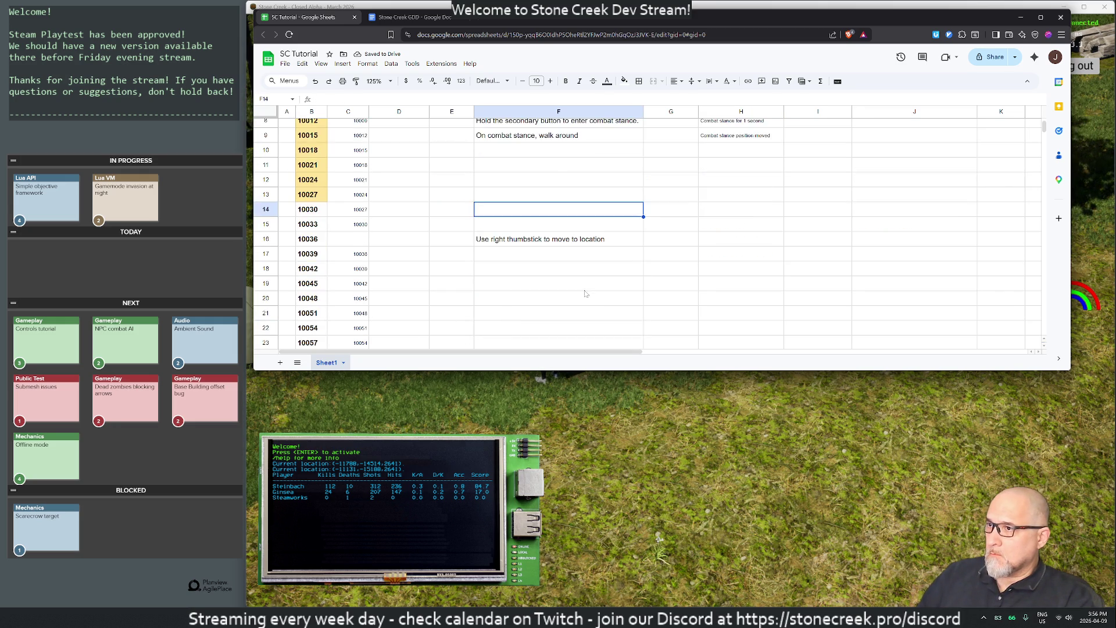
pyautogui.scroll(3, 573, 290)
pyautogui.moveTo(602, 371); pyautogui.dragTo(603, 387)
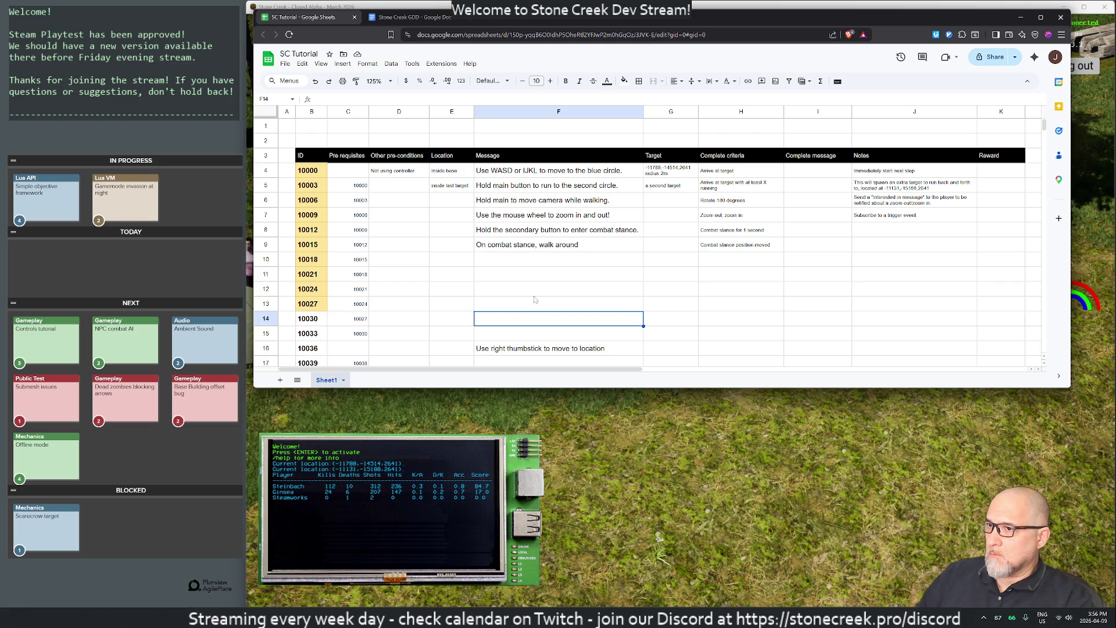
pyautogui.click(454, 351)
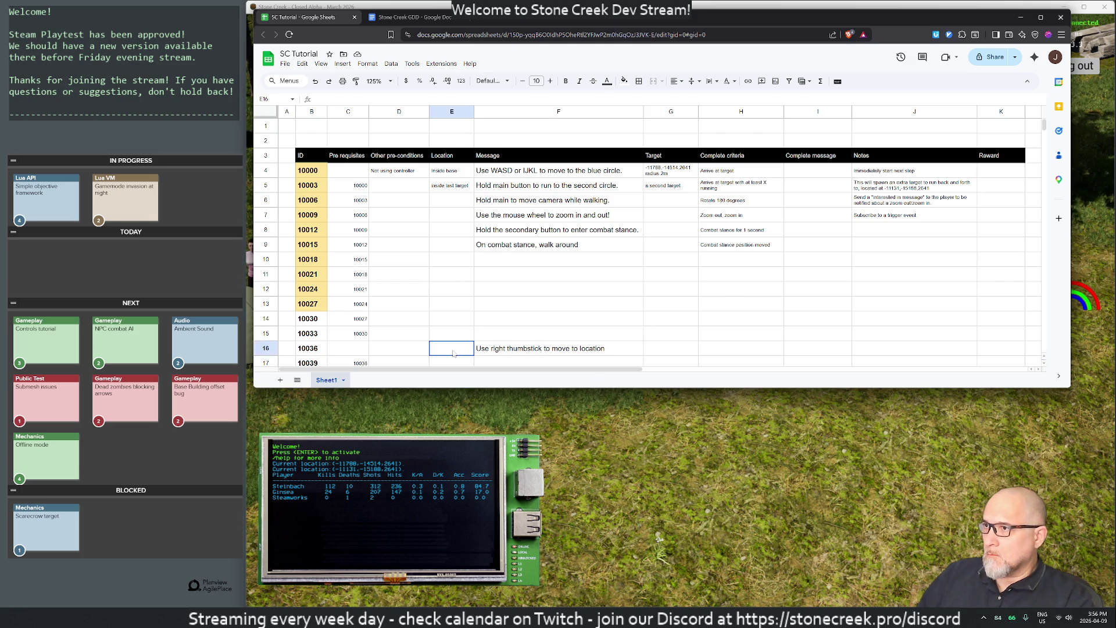
pyautogui.click(379, 350)
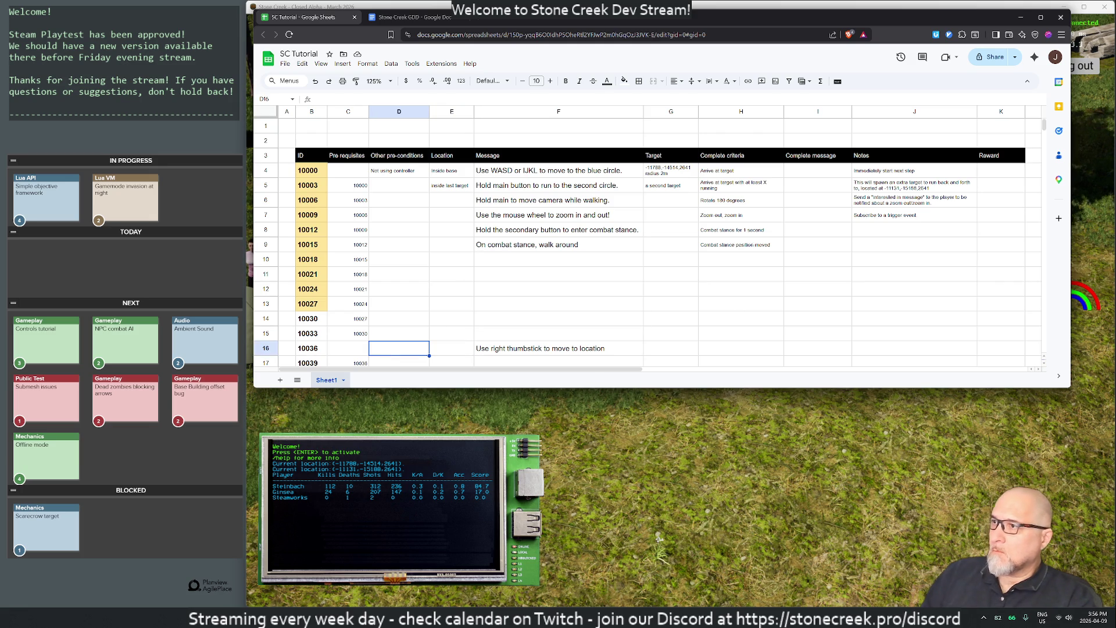
pyautogui.write('Using contr')
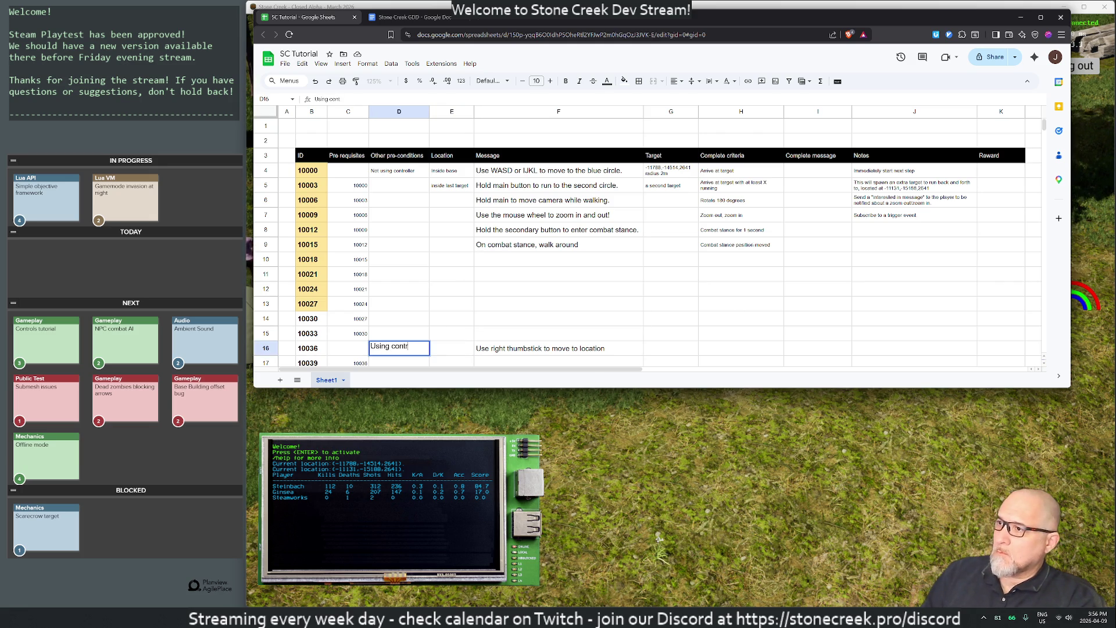
pyautogui.write('oller')
pyautogui.press('Return')
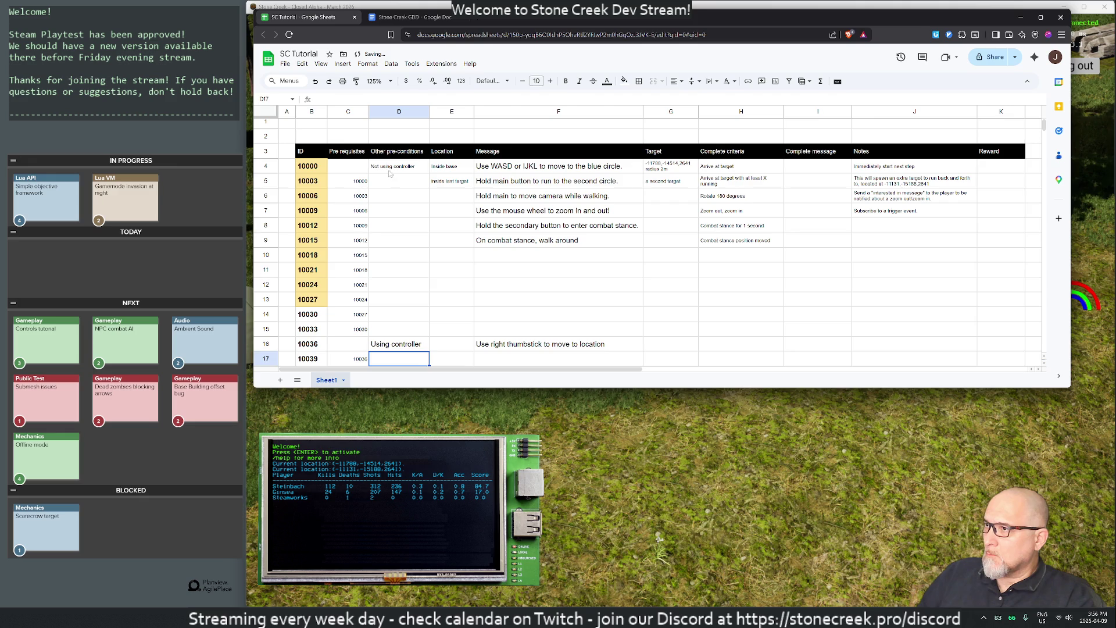
pyautogui.click(389, 167)
pyautogui.click(355, 81)
pyautogui.moveTo(392, 182)
pyautogui.mouseDown()
pyautogui.moveTo(407, 500)
pyautogui.moveTo(389, 272)
pyautogui.mouseUp()
pyautogui.scroll(15, 388, 273)
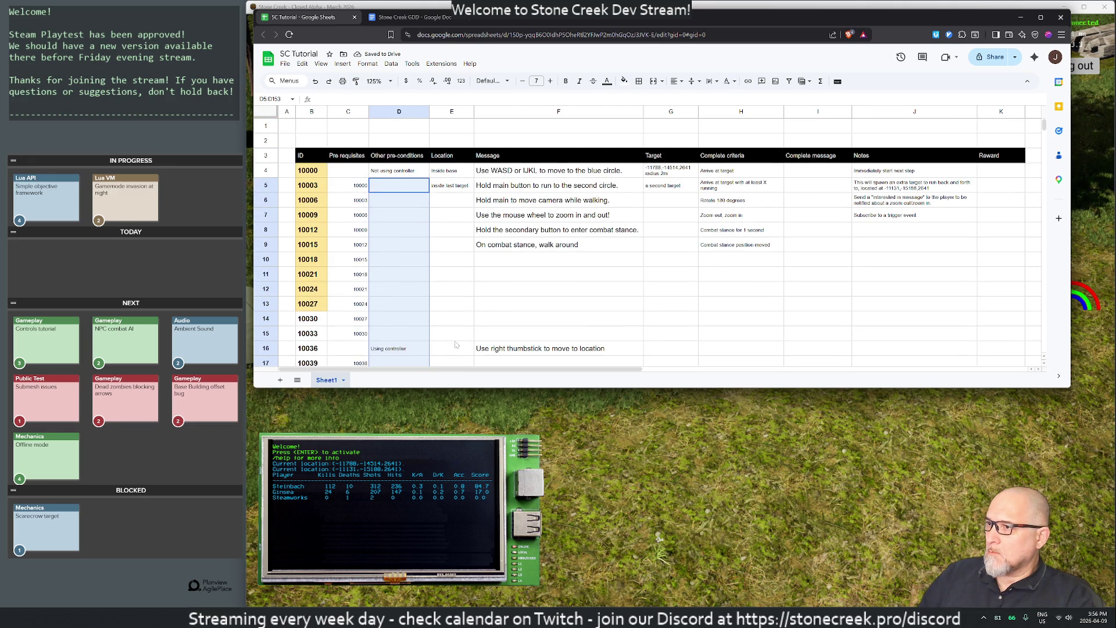
pyautogui.click(465, 362)
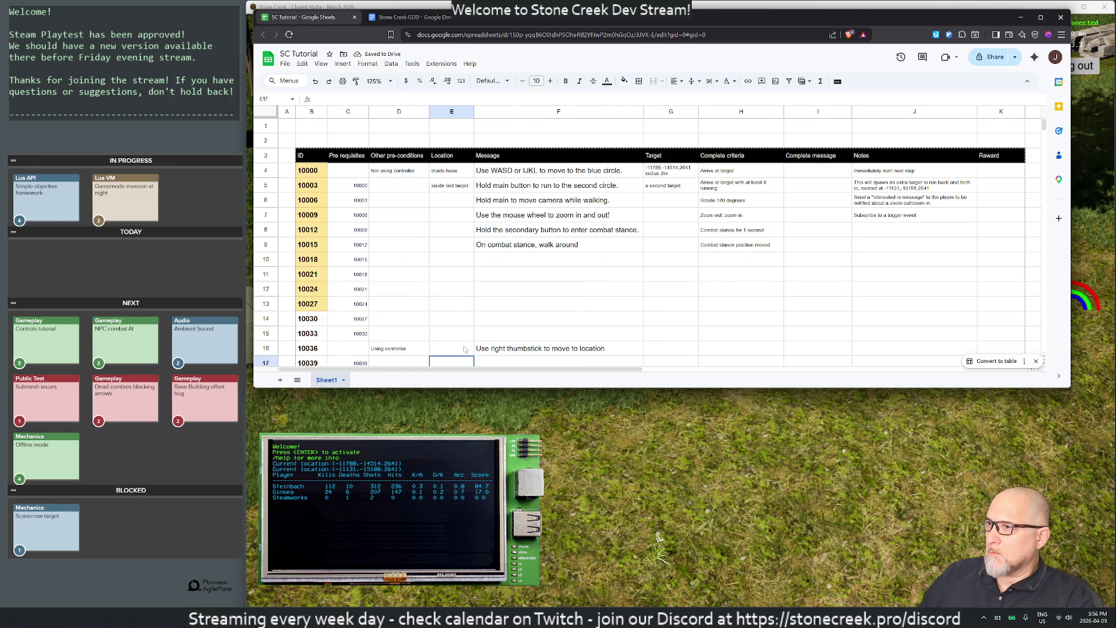
# Step: Enter 'Inside base' as step 10036's location and copy the first location cell's style down the column
pyautogui.click(454, 349)
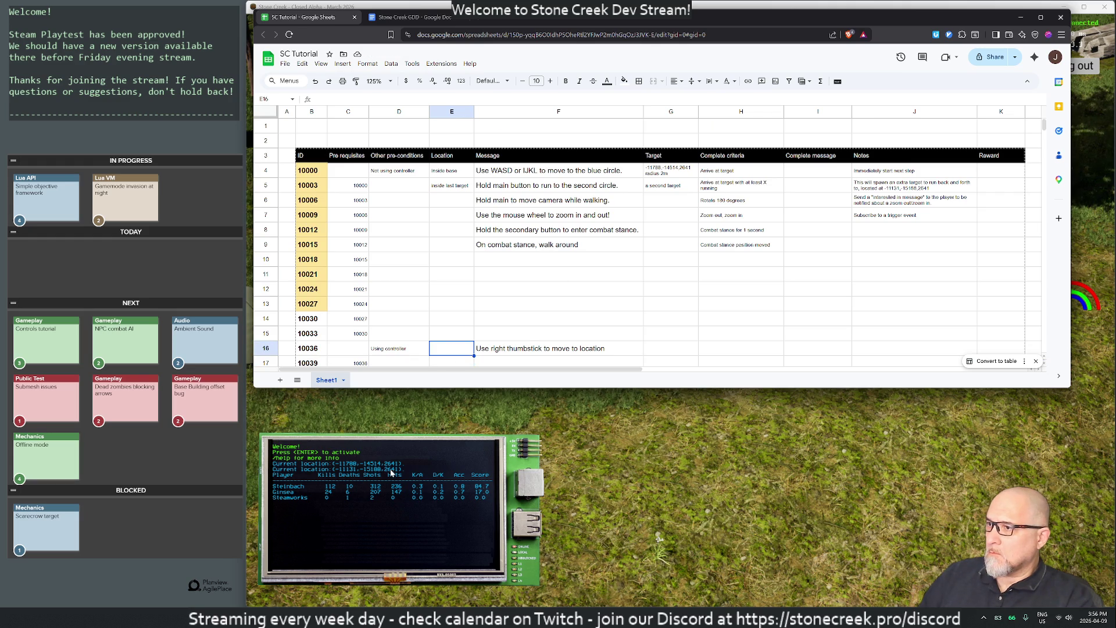
pyautogui.write('Inside base')
pyautogui.press('Return')
pyautogui.click(449, 169)
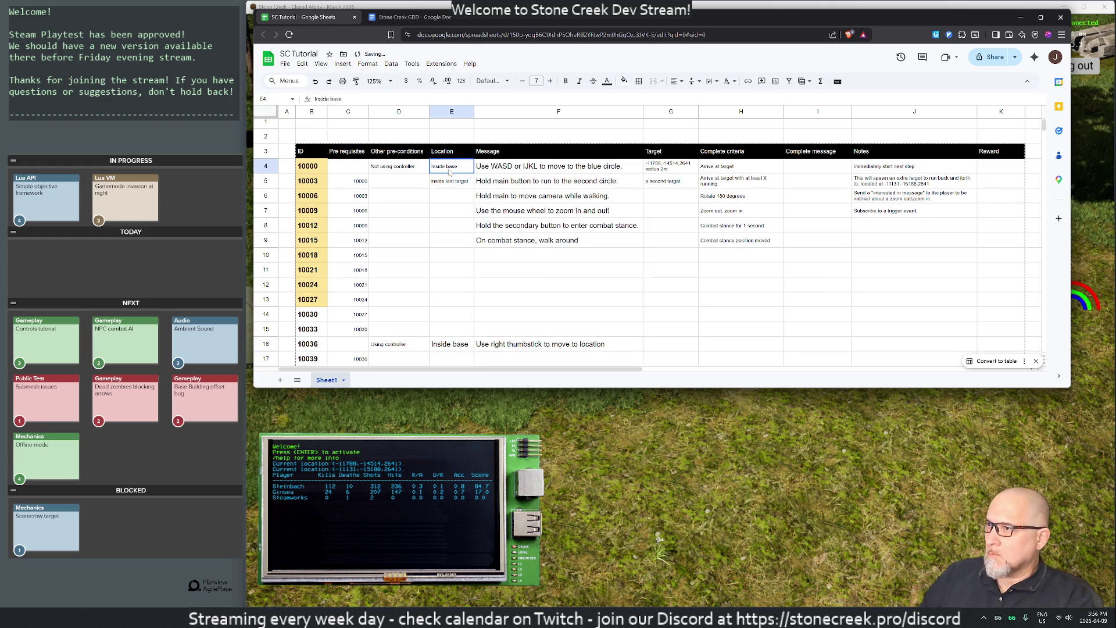
pyautogui.hotkey('ctrl', 'c')
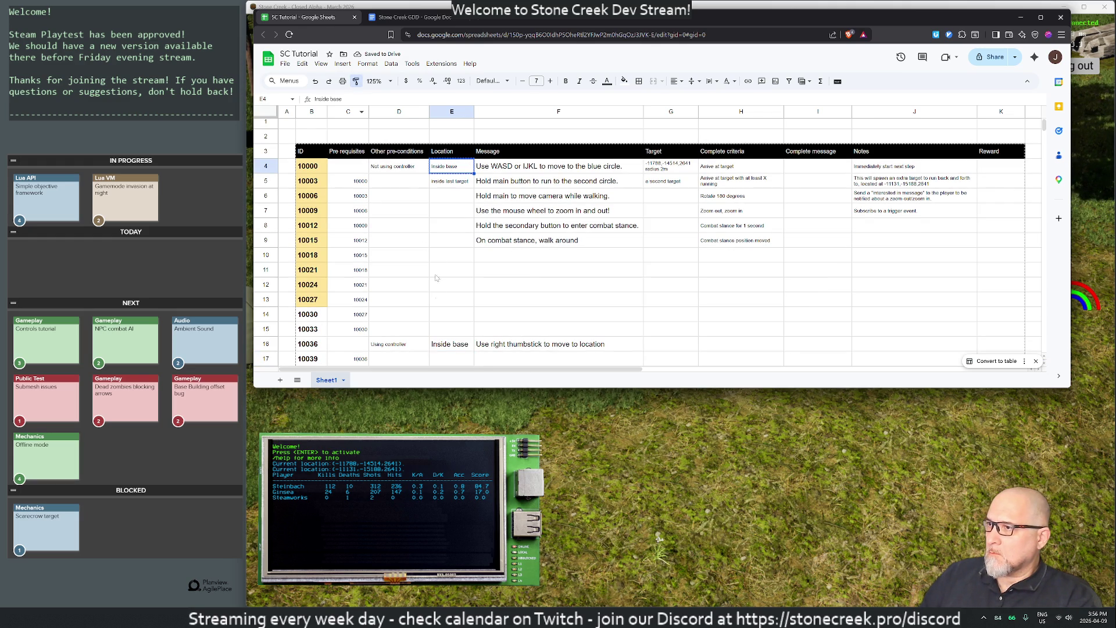
pyautogui.moveTo(445, 198)
pyautogui.mouseDown()
pyautogui.moveTo(456, 369)
pyautogui.moveTo(458, 321)
pyautogui.mouseUp()
pyautogui.scroll(15, 459, 322)
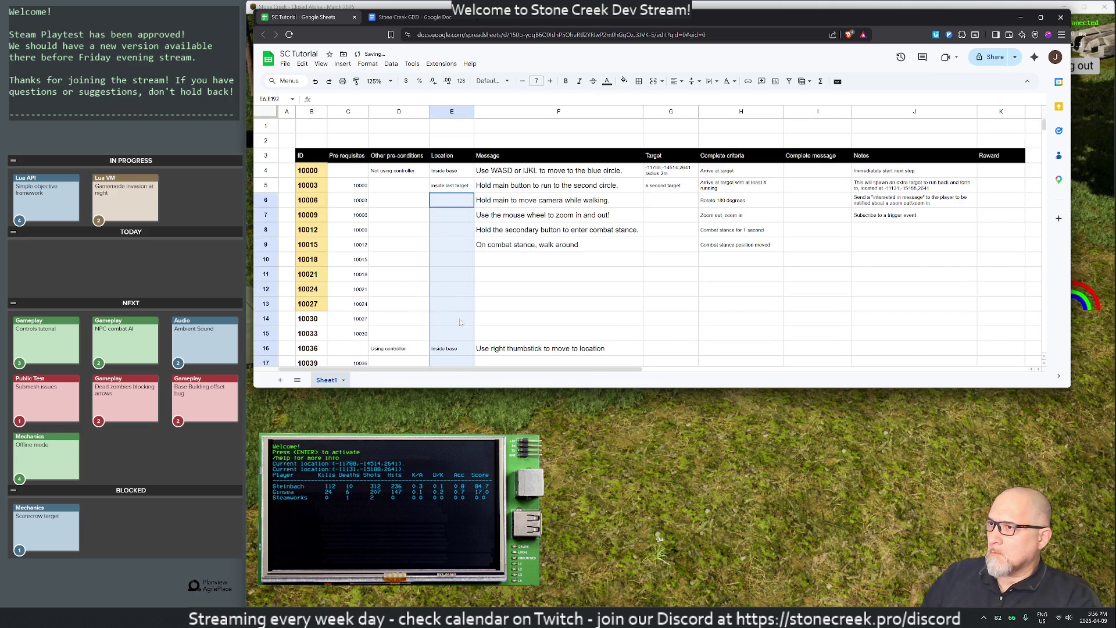
pyautogui.click(559, 319)
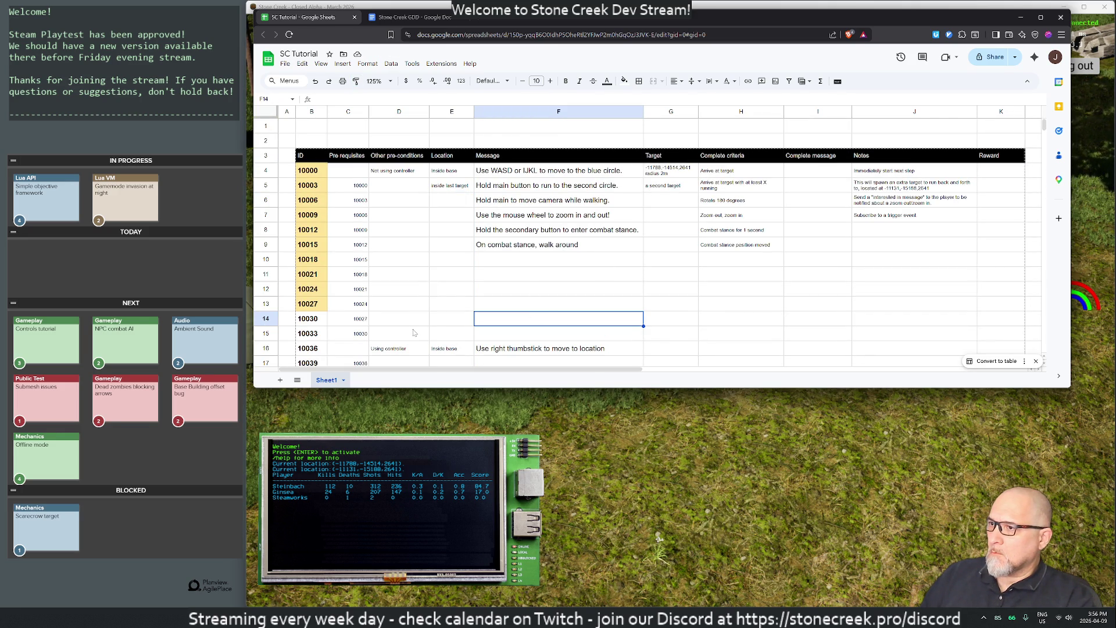
pyautogui.click(550, 246)
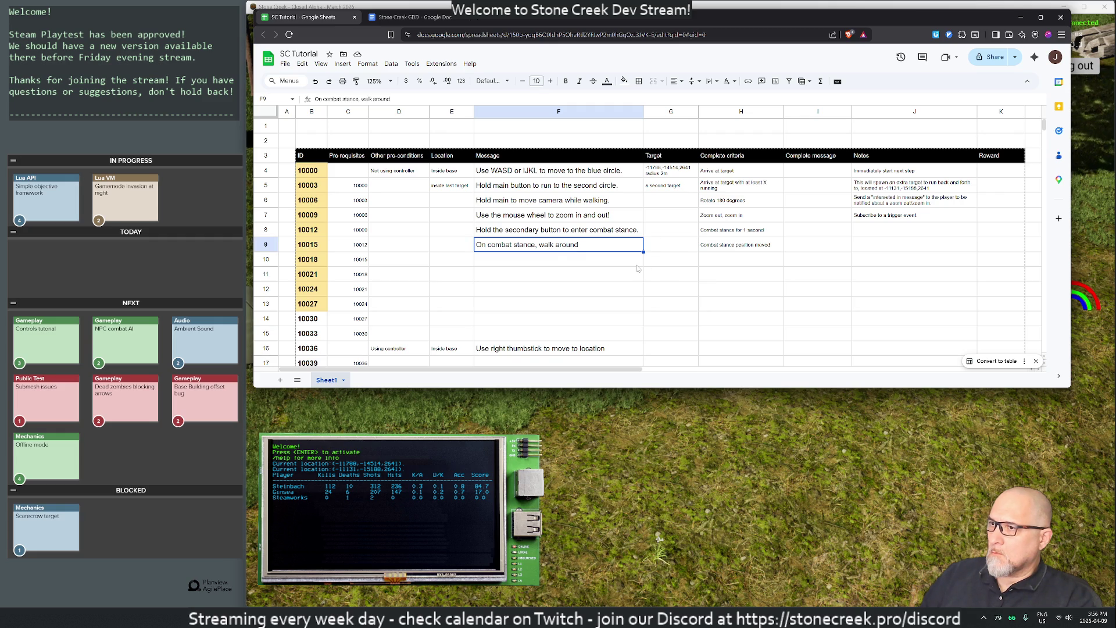
pyautogui.click(727, 449)
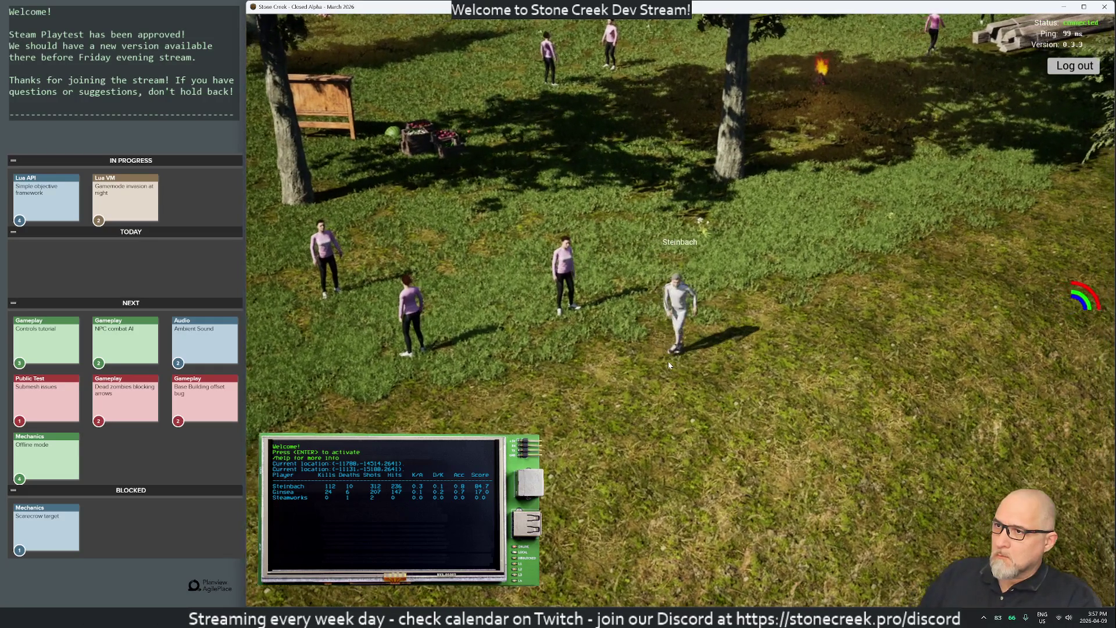
# Step: Walk the character through the camp using W and D, then return to the SC Tutorial sheet
pyautogui.click(586, 305)
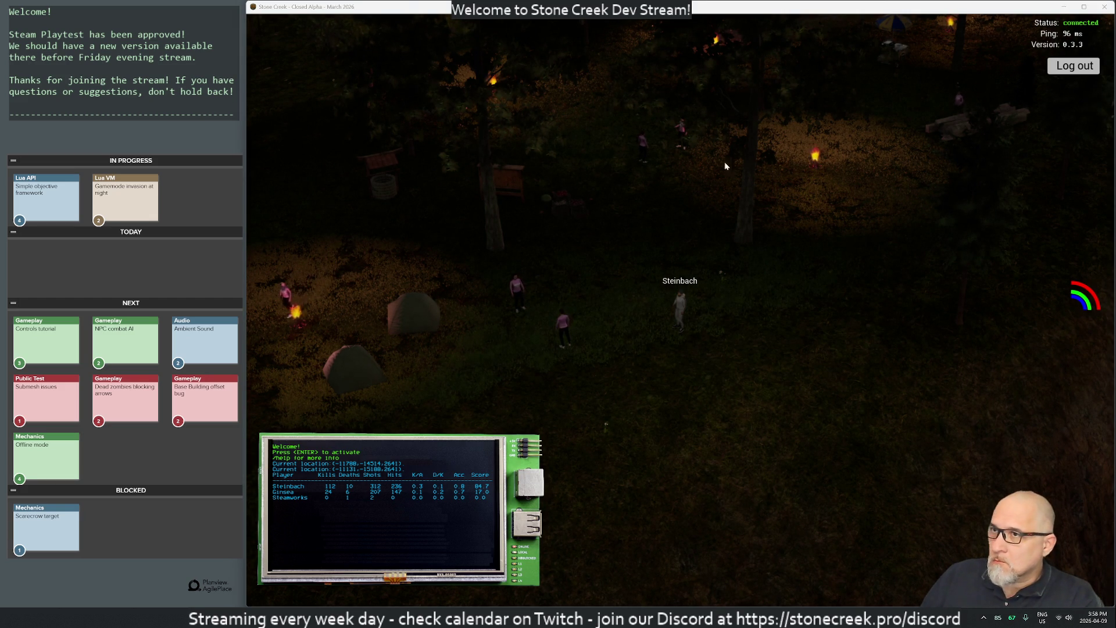
pyautogui.press('w')
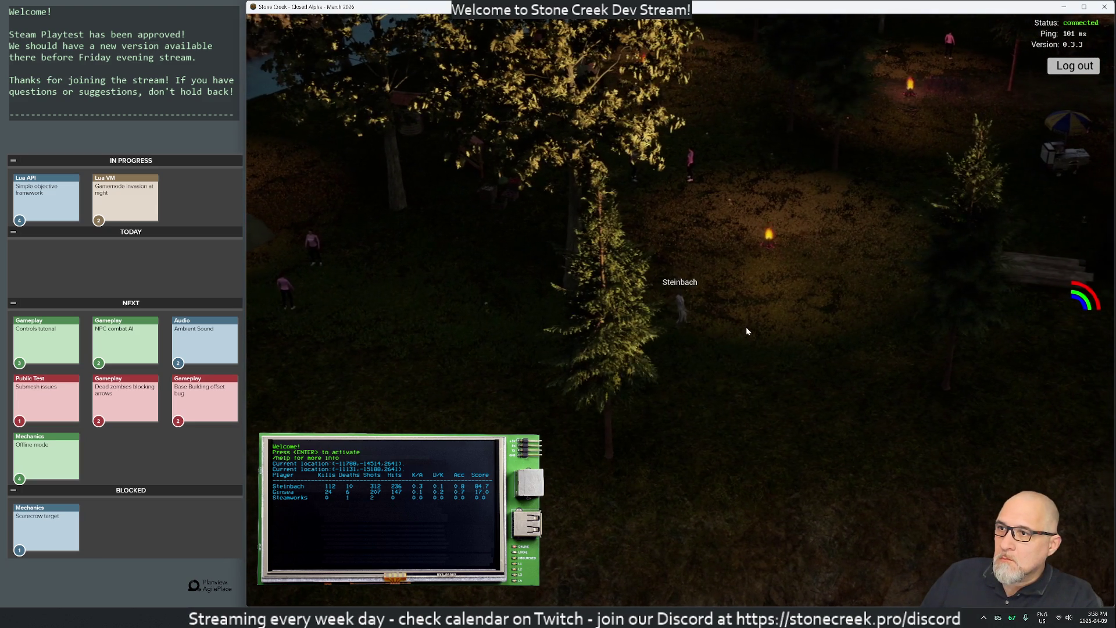
pyautogui.press('d')
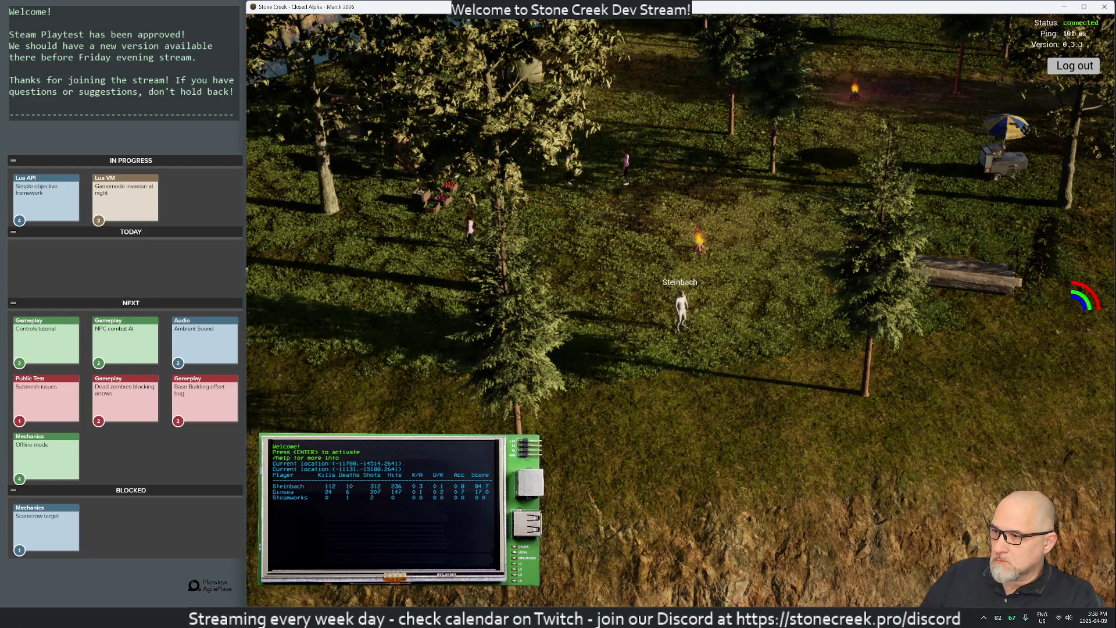
pyautogui.moveTo(576, 617)
pyautogui.click(617, 567)
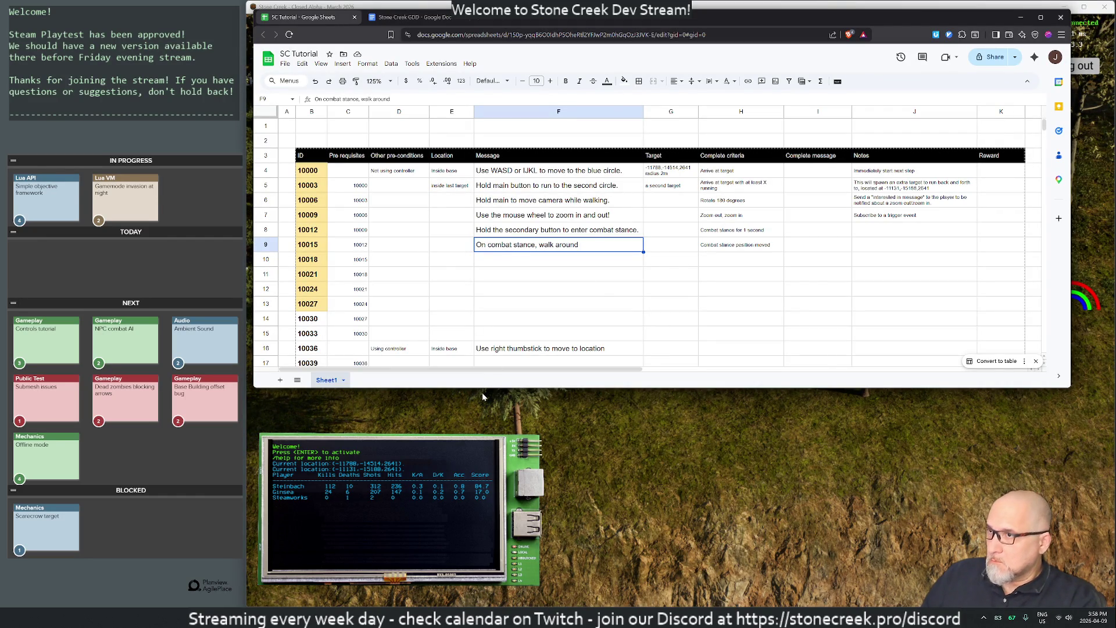
# Step: Move row 9's walk-around message and criteria down into row 10 for step 10018
pyautogui.hotkey('shift', 'Right')
pyautogui.hotkey('shift', 'Right')
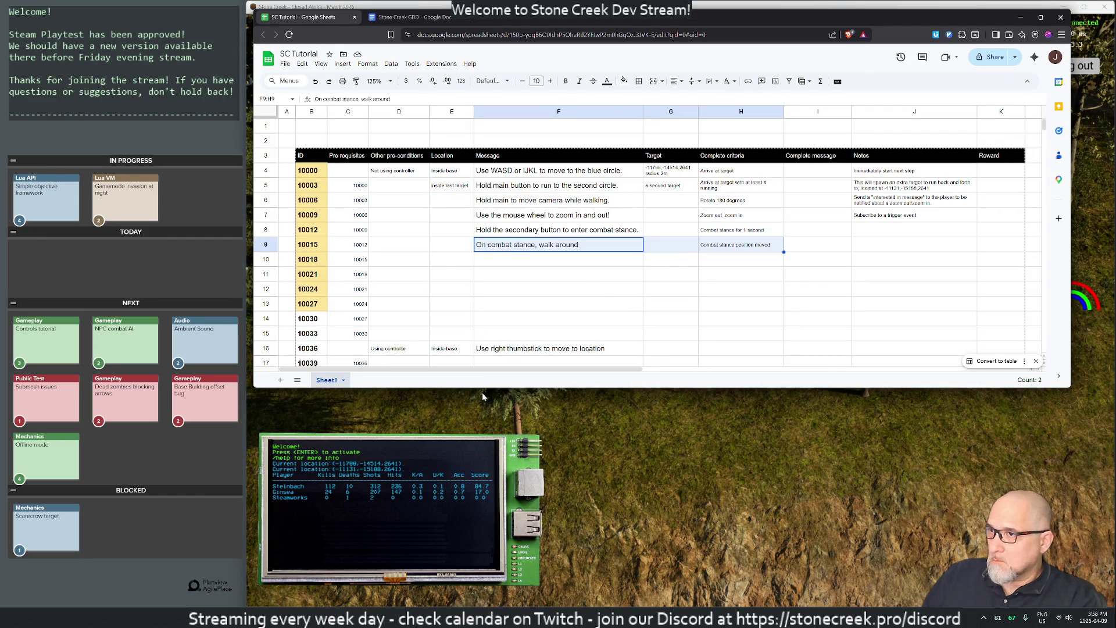
pyautogui.hotkey('ctrl', 'c')
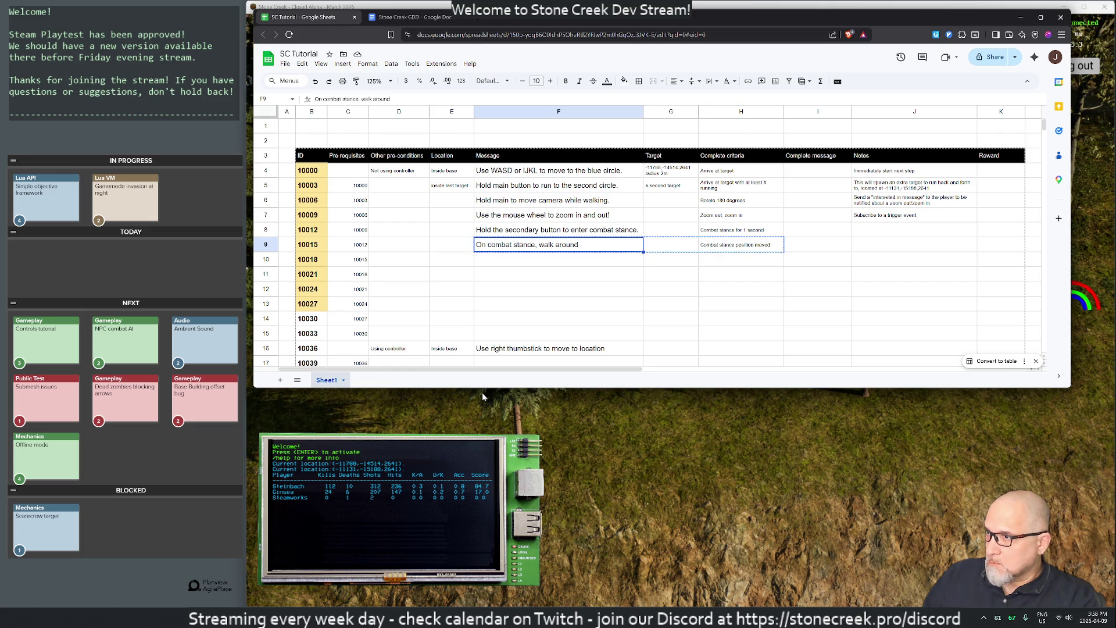
pyautogui.press('Down')
pyautogui.hotkey('ctrl', 'v')
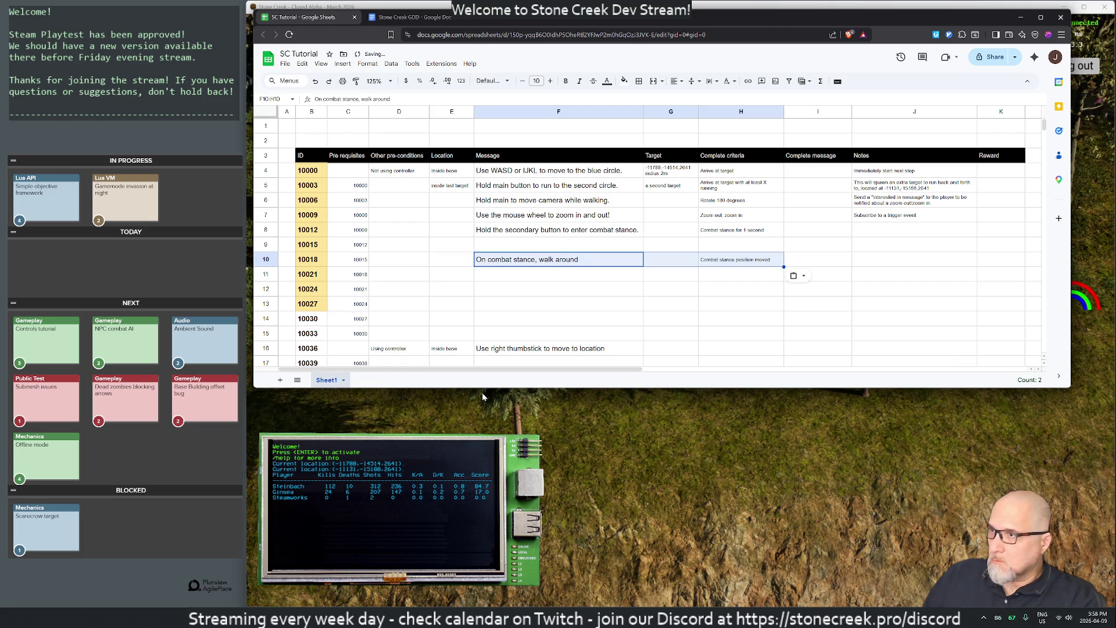
pyautogui.click(489, 234)
pyautogui.click(488, 242)
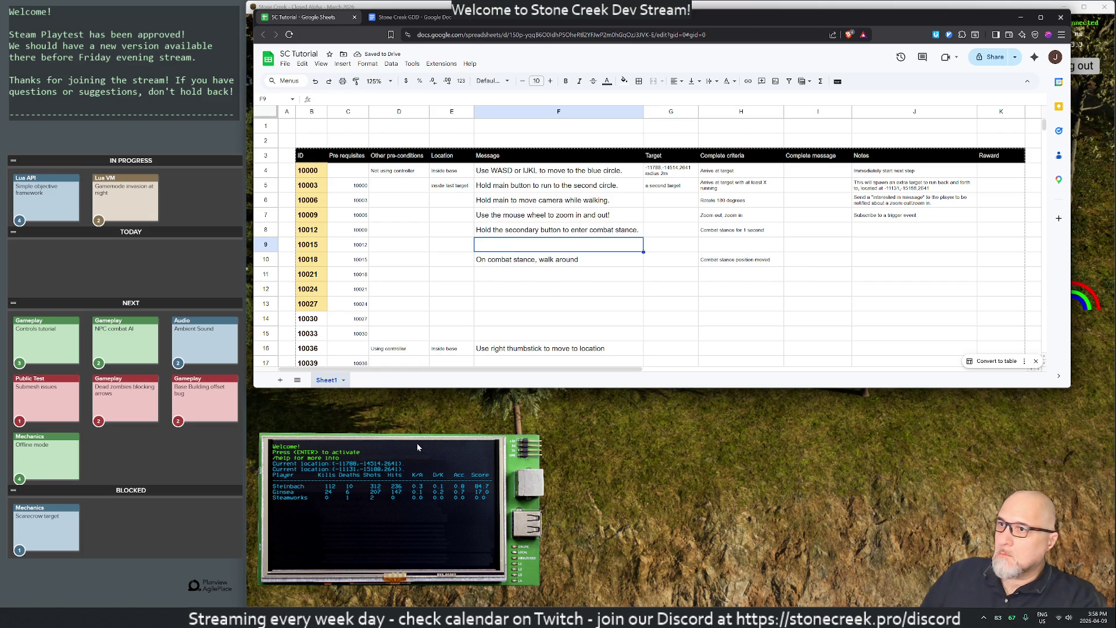
# Step: Write 'On combat stance, press main button to attack!' as step 10015's message in F9
pyautogui.write('On cambat')
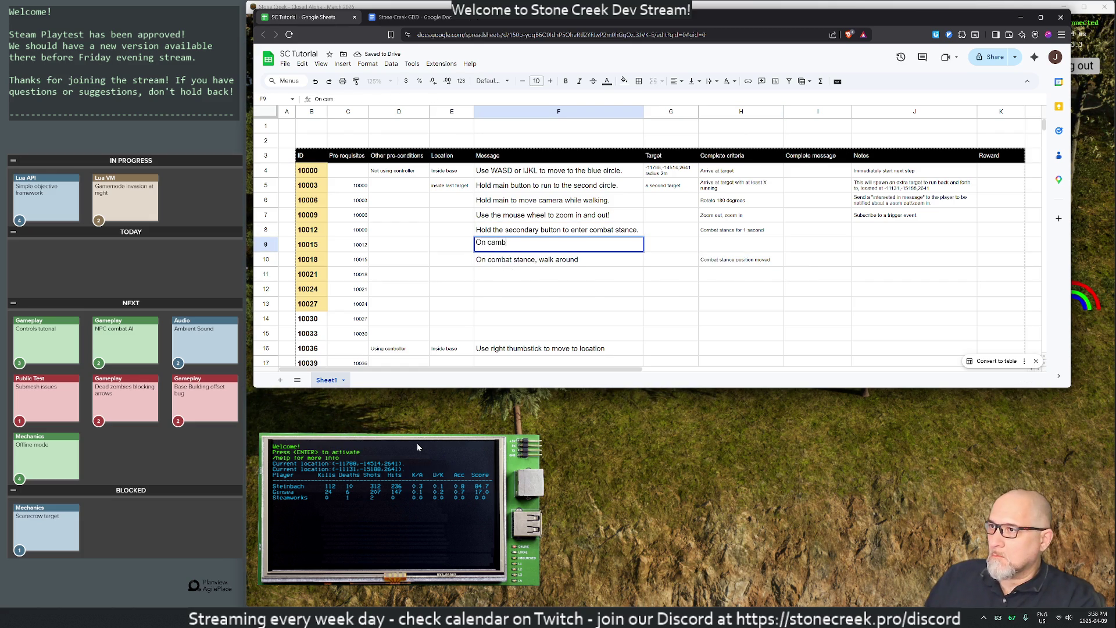
pyautogui.press('BackSpace')
pyautogui.press('BackSpace')
pyautogui.press('BackSpace')
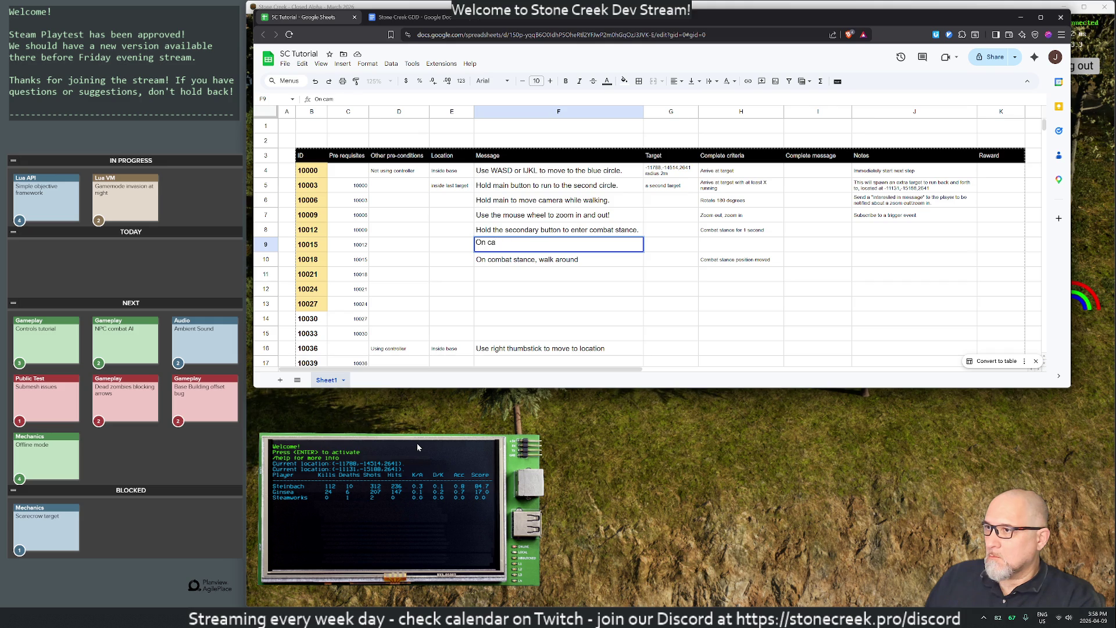
pyautogui.write('ombat stanc')
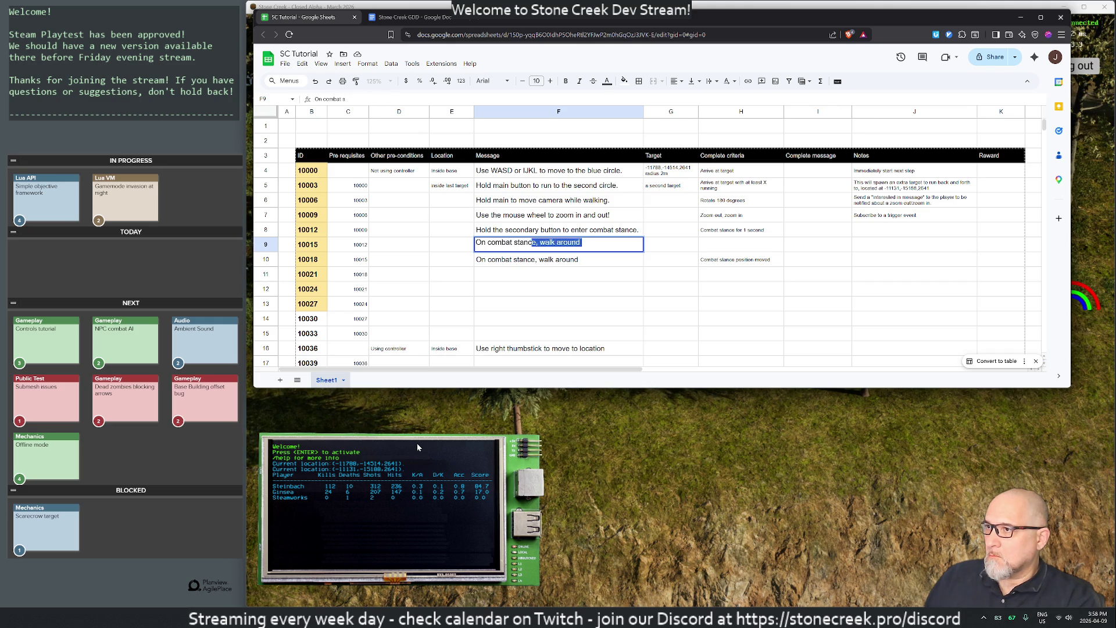
pyautogui.write('e, press main butt9n')
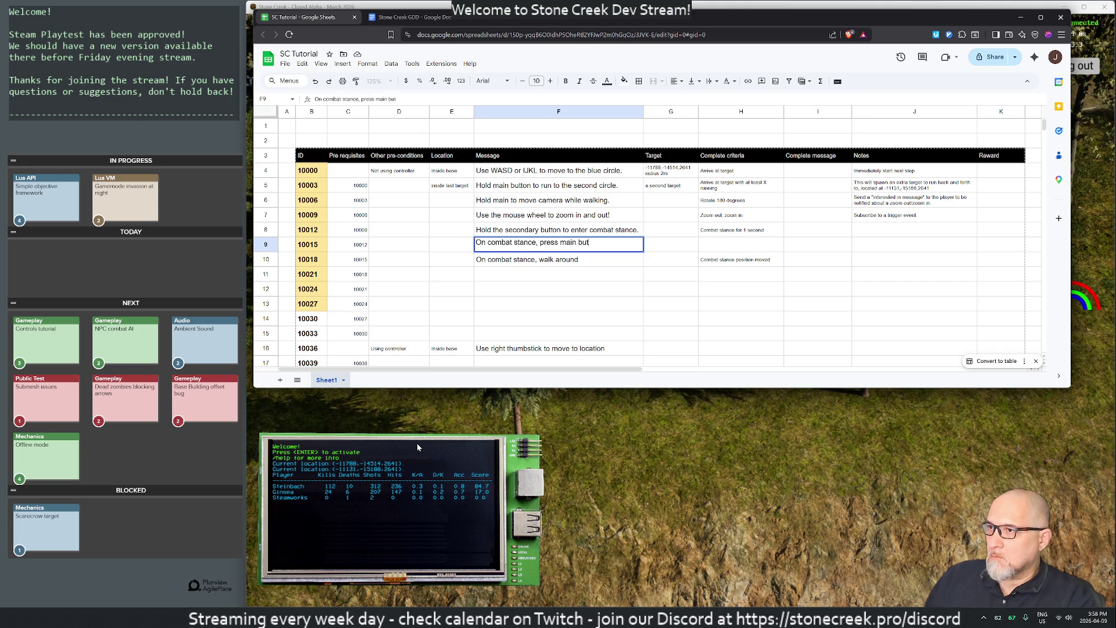
pyautogui.press('BackSpace')
pyautogui.press('BackSpace')
pyautogui.write('on to attack')
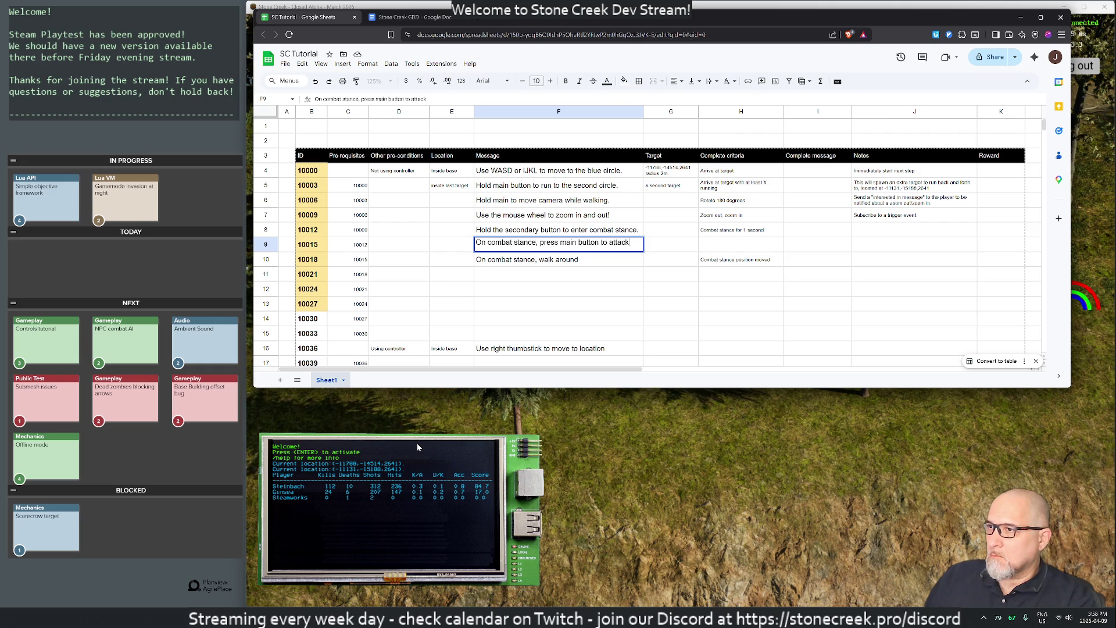
pyautogui.write('!')
pyautogui.press('Tab')
pyautogui.press('Tab')
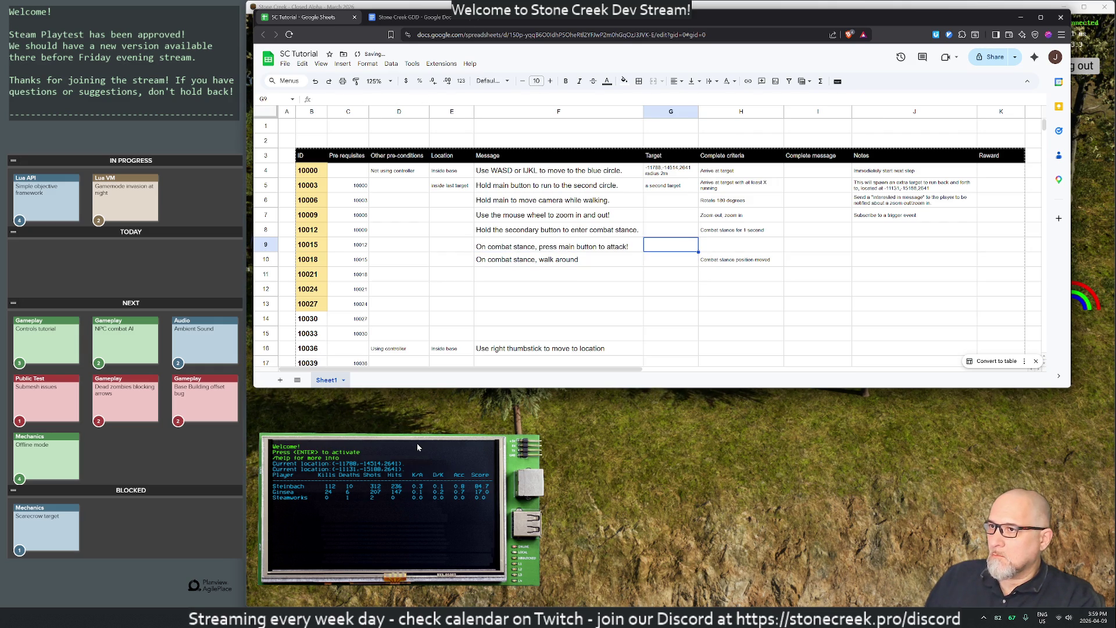
# Step: Enter 'Attack while on combat stance' in H9 and paint column H's small text style over it
pyautogui.write('Attack')
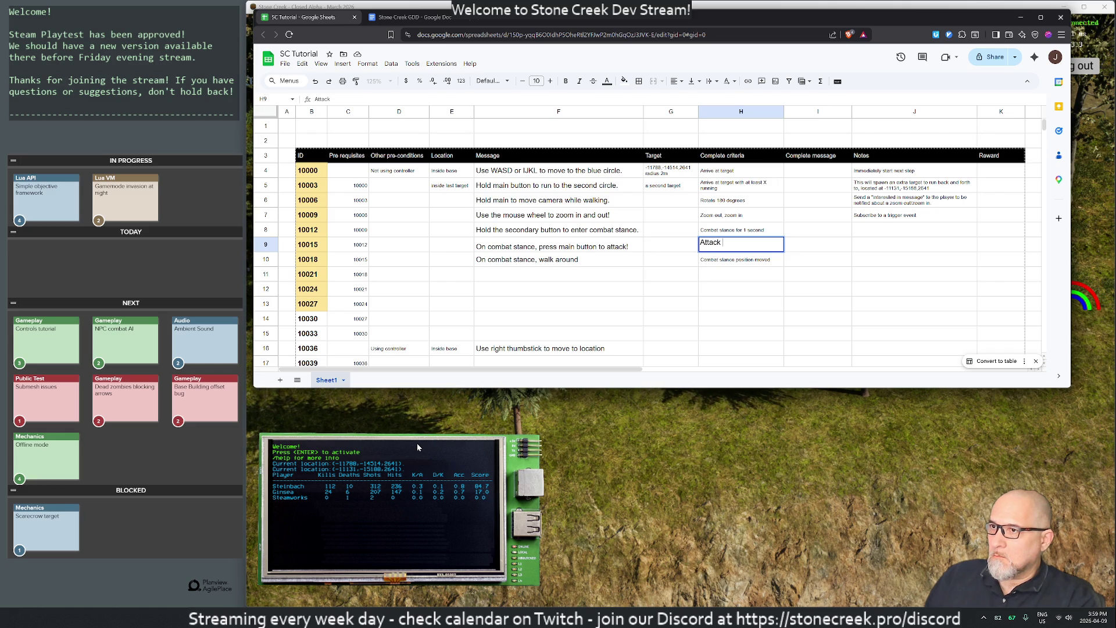
pyautogui.write(' while on combat stanc')
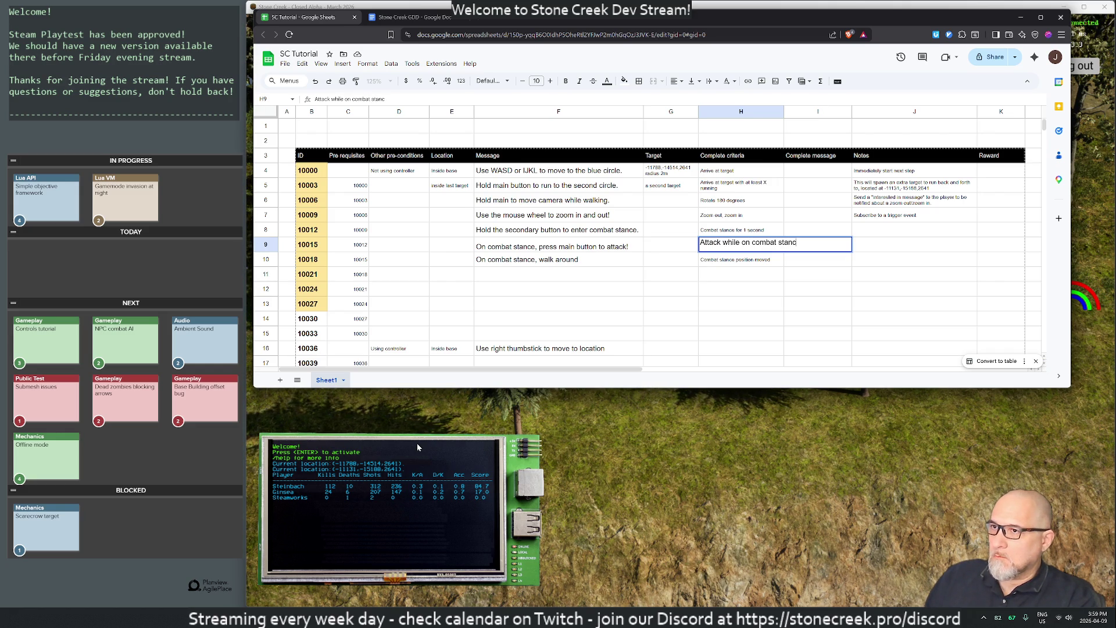
pyautogui.write('e')
pyautogui.press('Return')
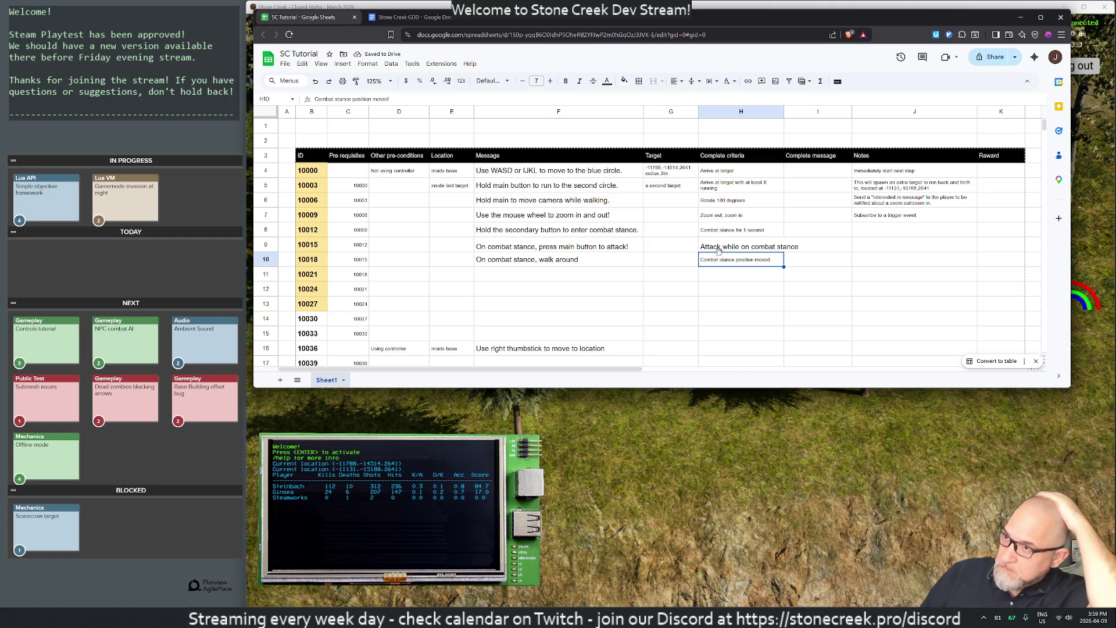
pyautogui.click(738, 200)
pyautogui.click(356, 80)
pyautogui.moveTo(738, 185)
pyautogui.mouseDown()
pyautogui.moveTo(744, 436)
pyautogui.moveTo(742, 254)
pyautogui.moveTo(742, 326)
pyautogui.mouseUp()
pyautogui.scroll(10, 739, 311)
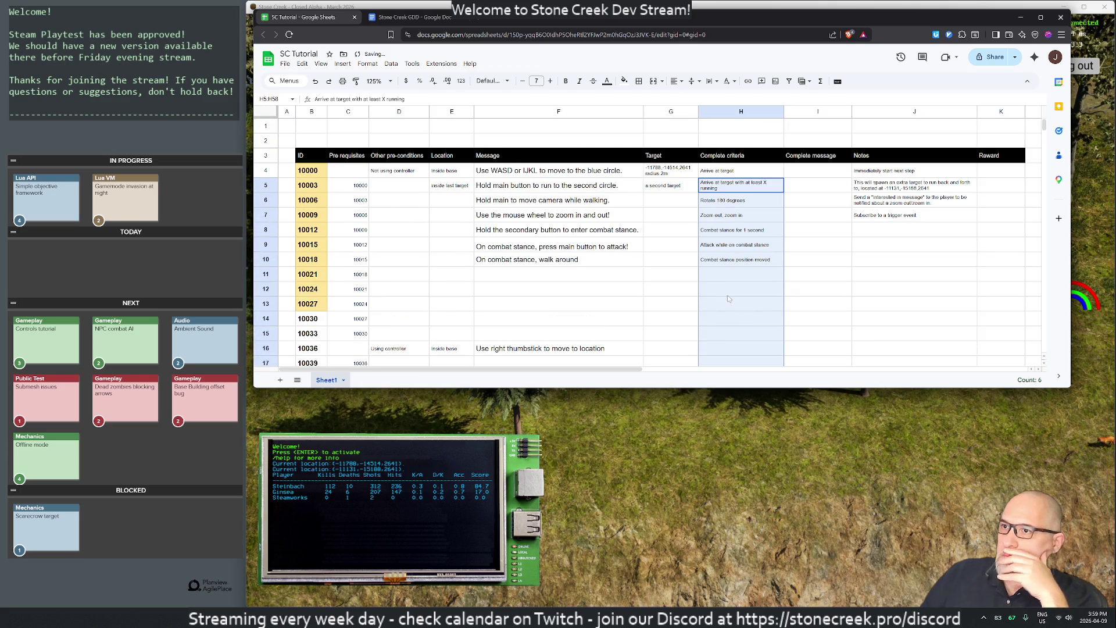
pyautogui.click(737, 275)
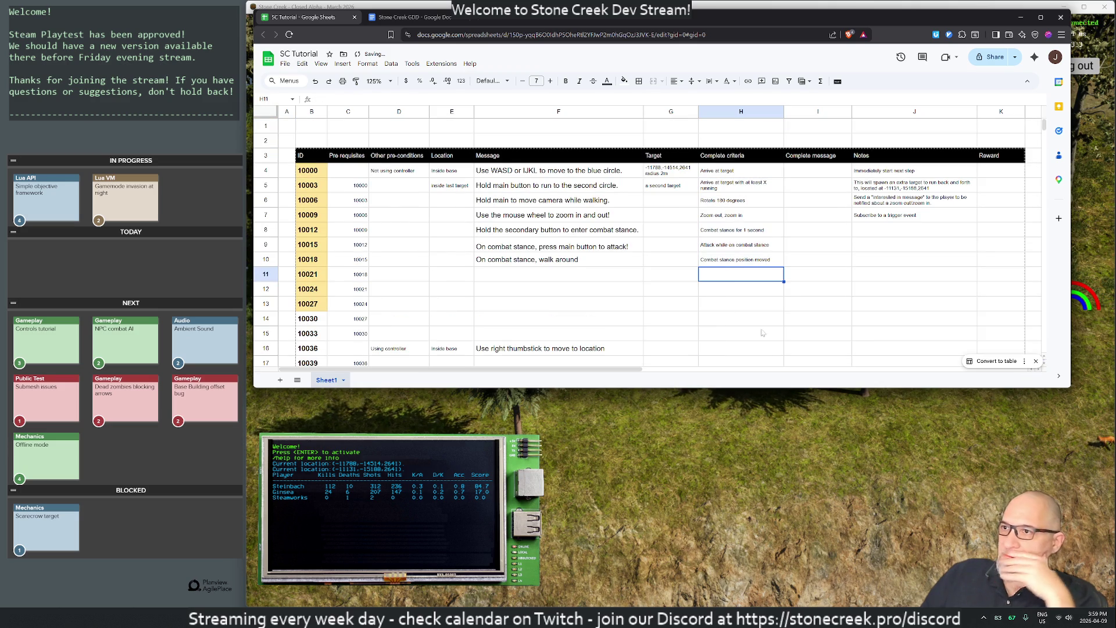
# Step: Change step 10015's completion criteria to 'Just attack' and check both message cells
pyautogui.click(725, 247)
pyautogui.write('Ataack')
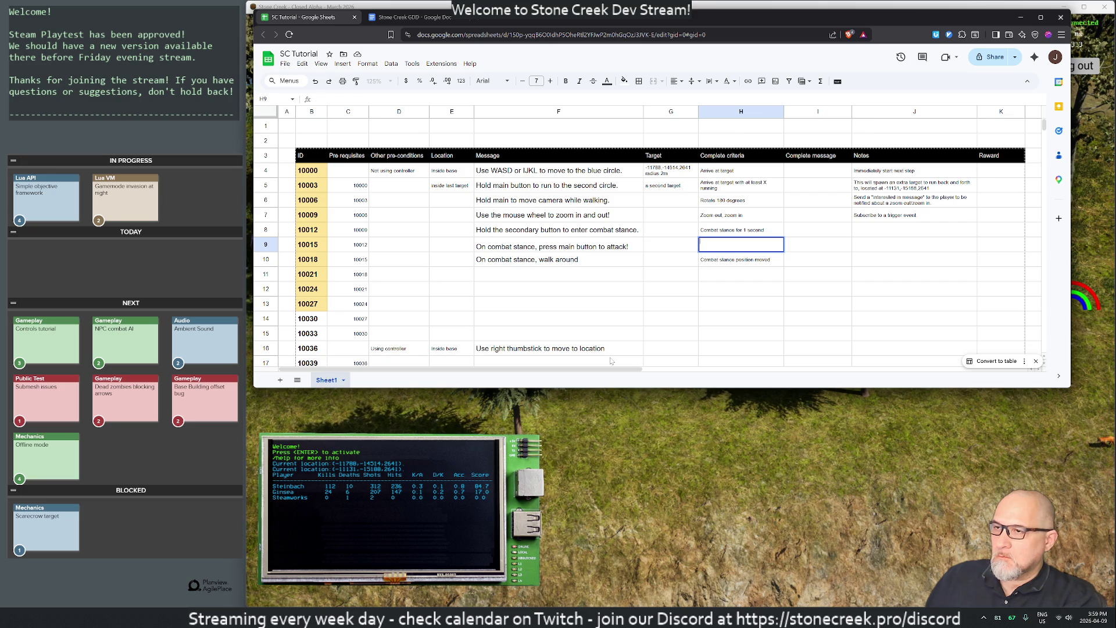
pyautogui.write('ck some')
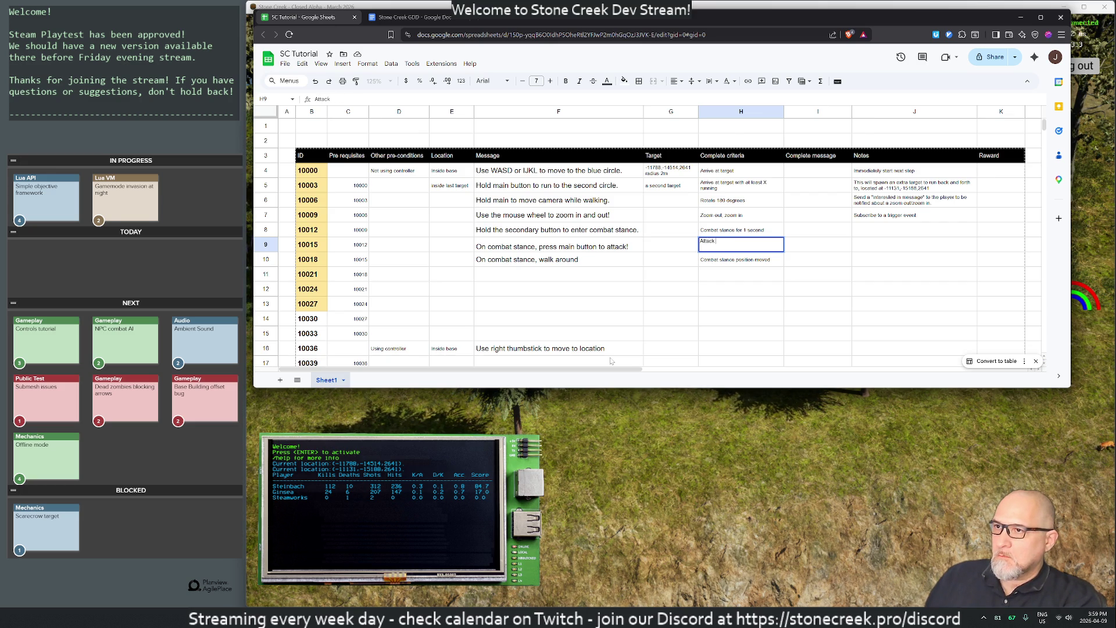
pyautogui.press('BackSpace')
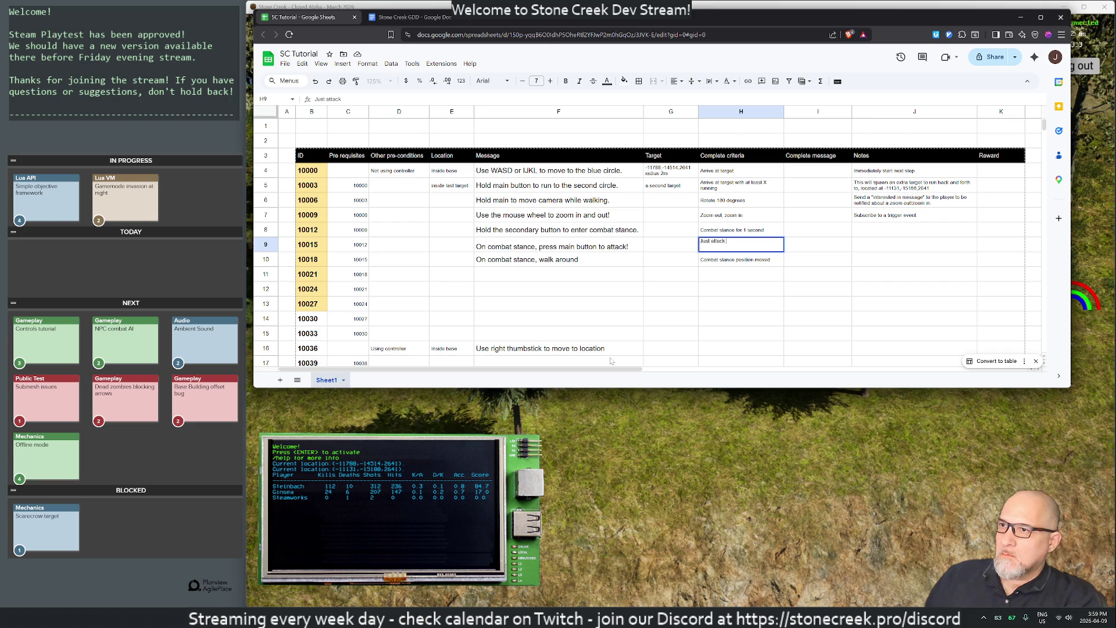
pyautogui.press('Return')
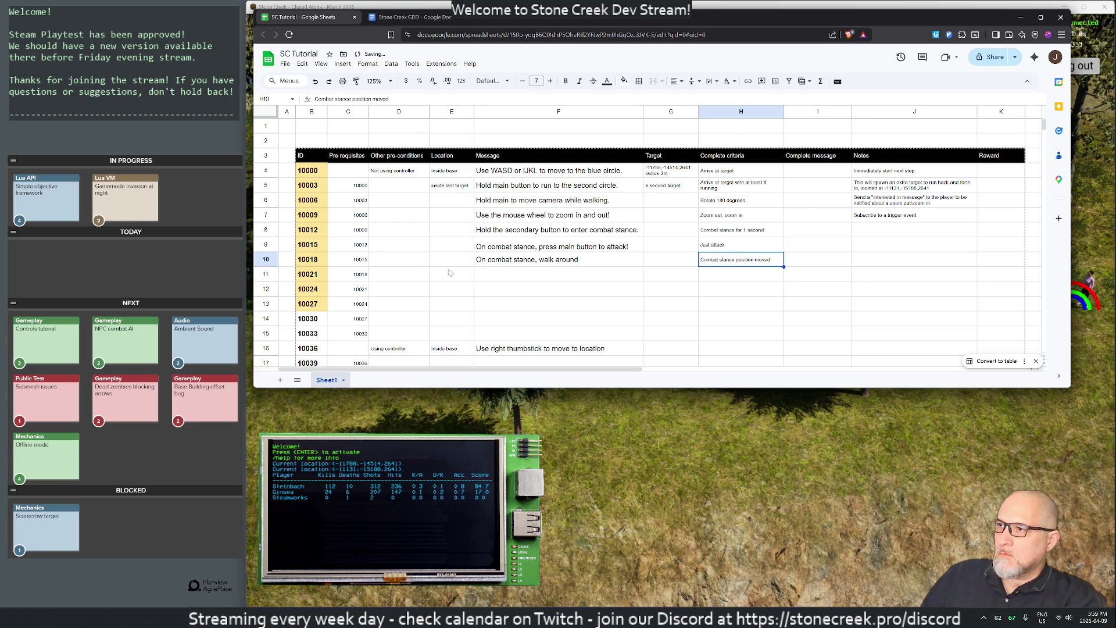
pyautogui.click(500, 247)
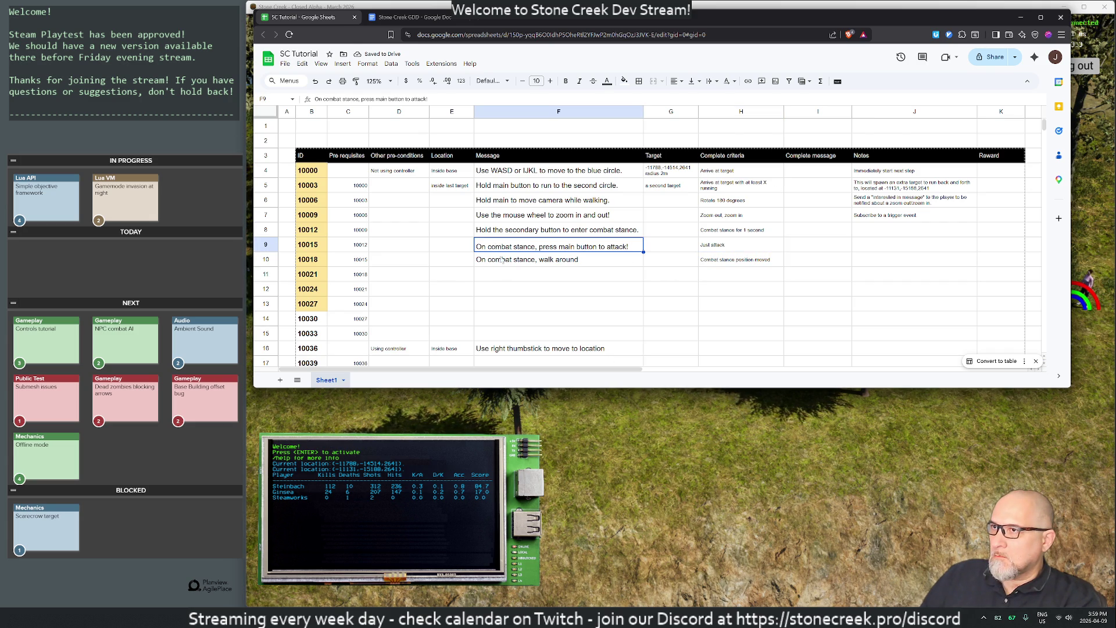
pyautogui.click(495, 263)
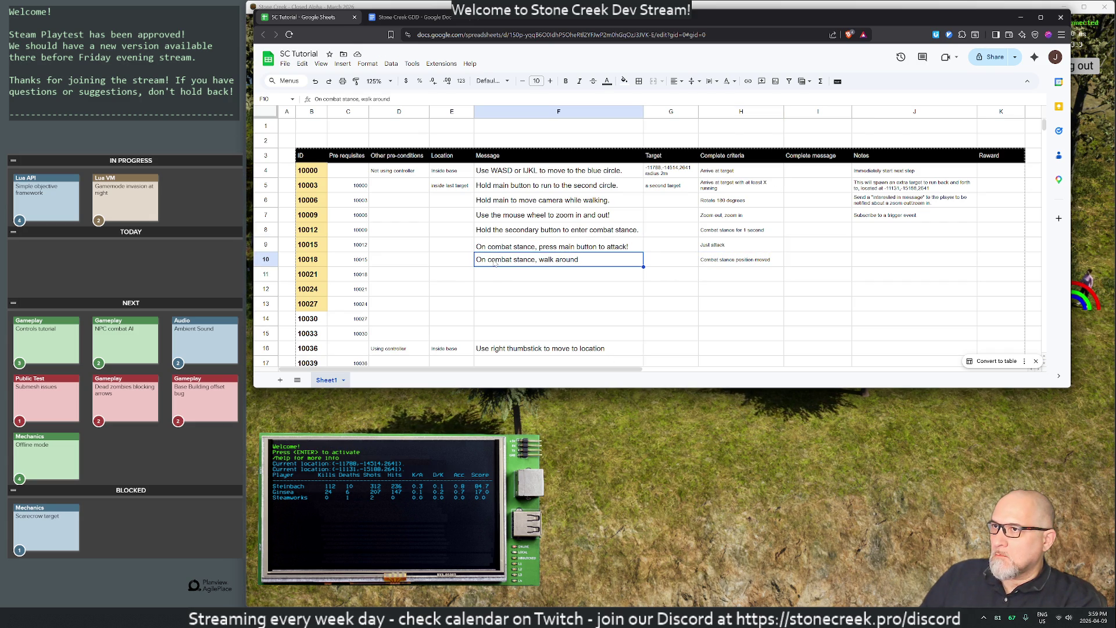
# Step: Select the entire sheet and apply vertical text alignment to all cells
pyautogui.click(259, 111)
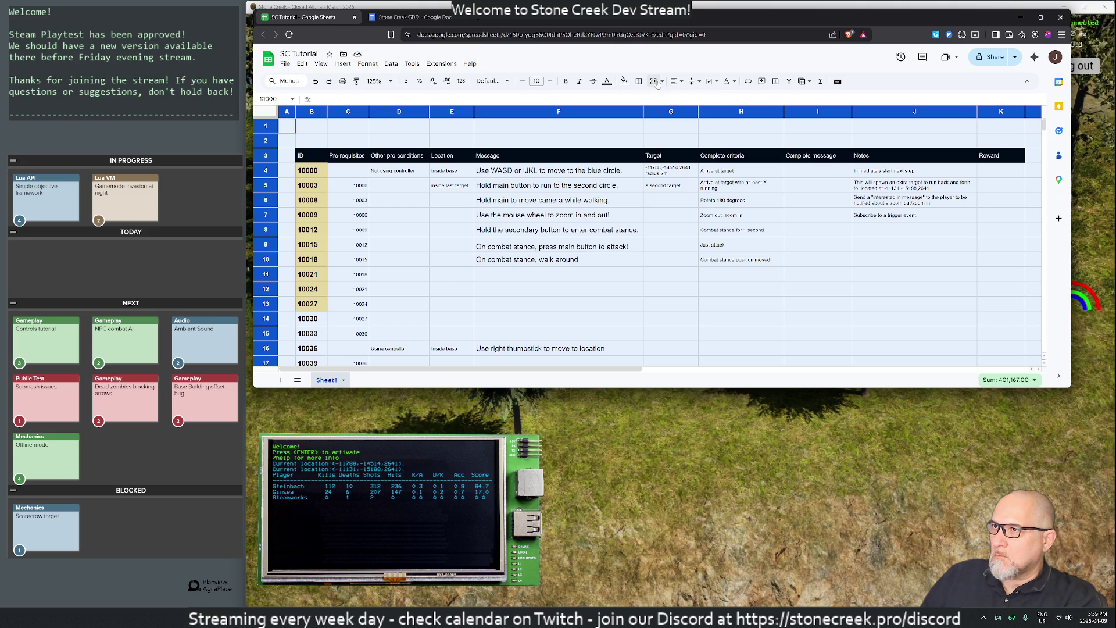
pyautogui.click(692, 81)
pyautogui.click(707, 98)
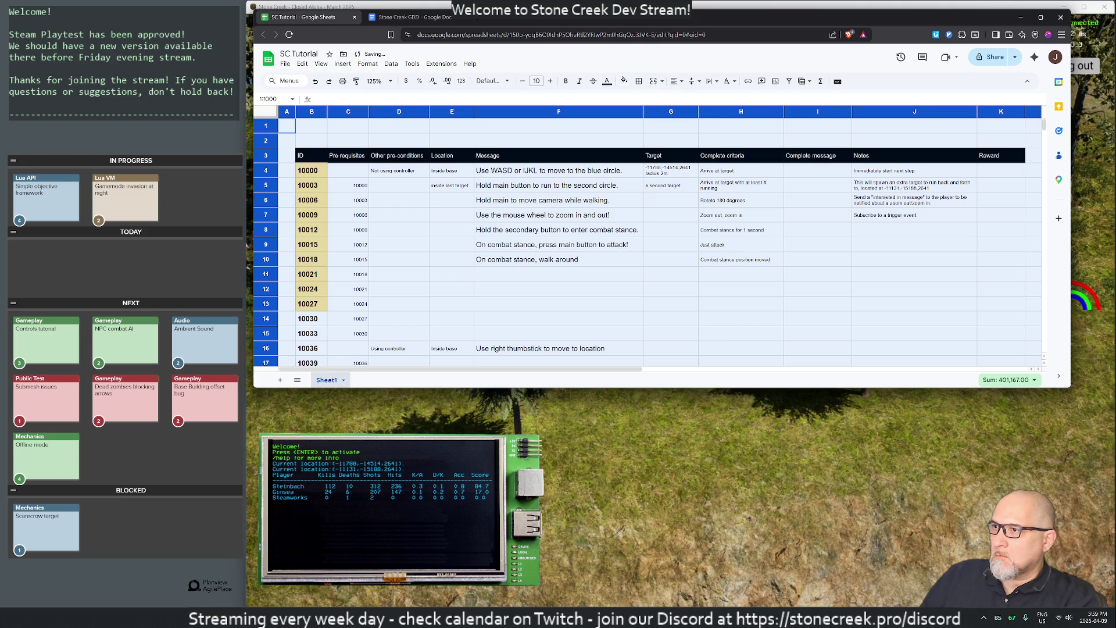
pyautogui.click(613, 302)
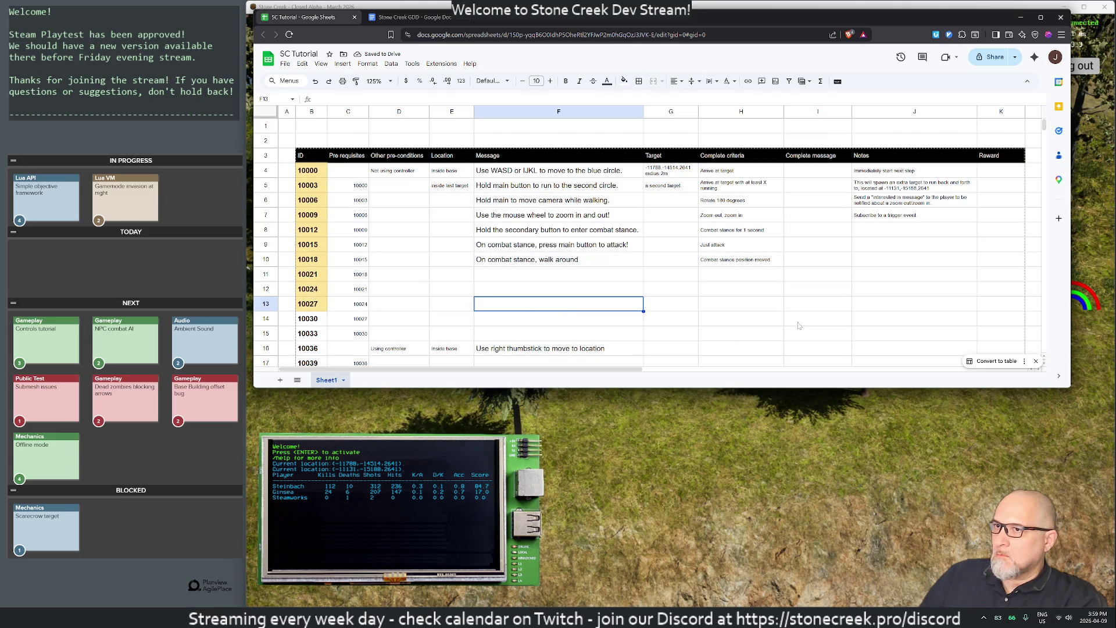
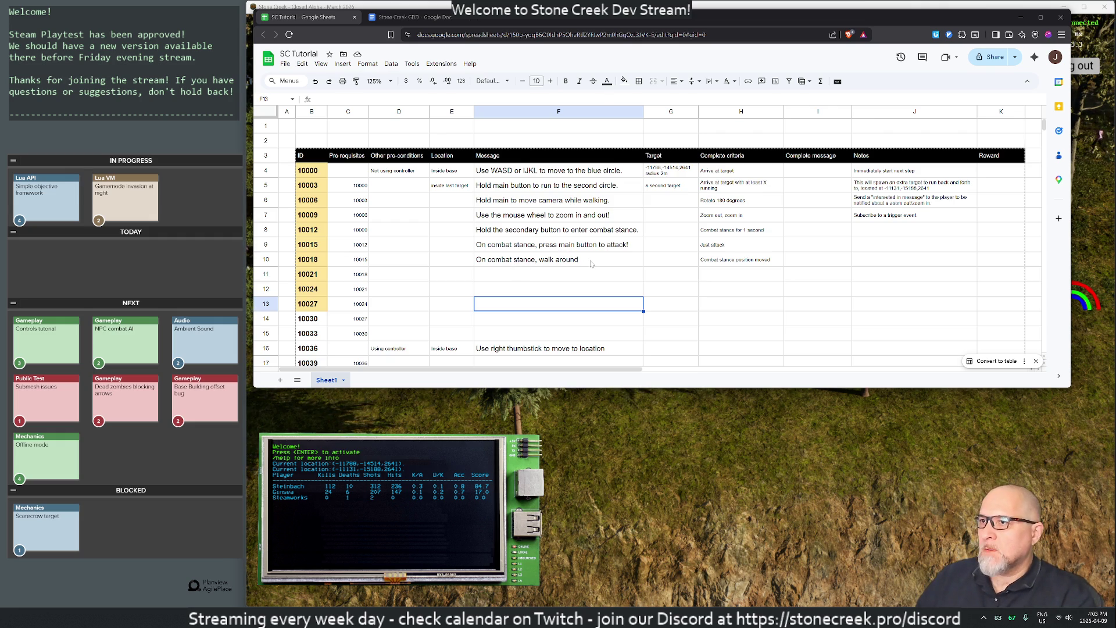
# Step: Extend row 10's message with 'towards scarecrow' and set its target to Scarecrow
pyautogui.doubleClick(591, 263)
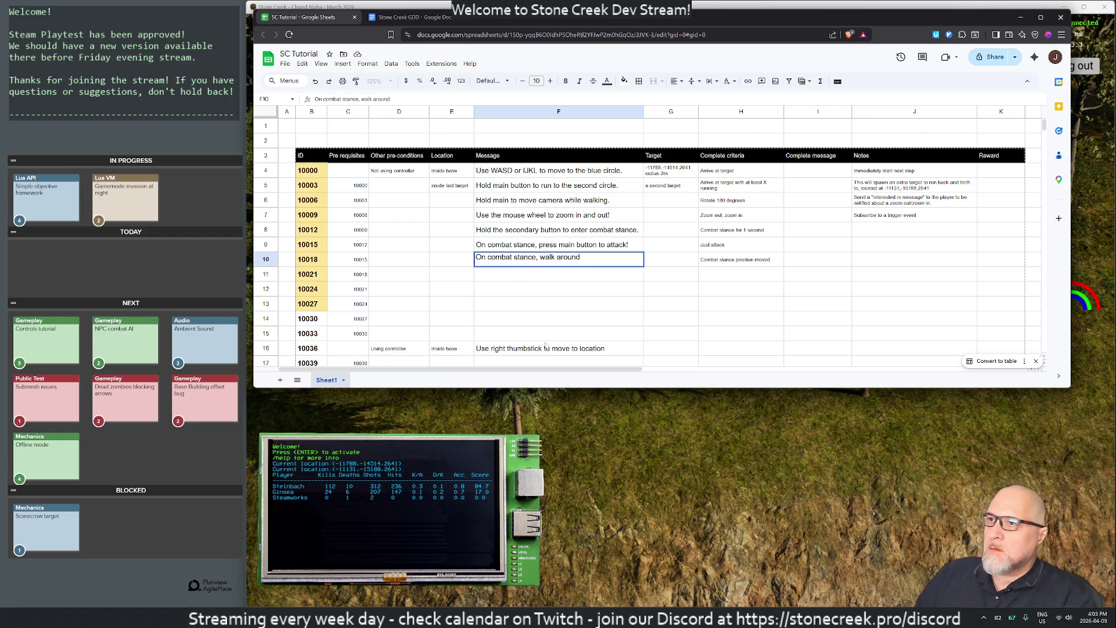
pyautogui.write('towards ')
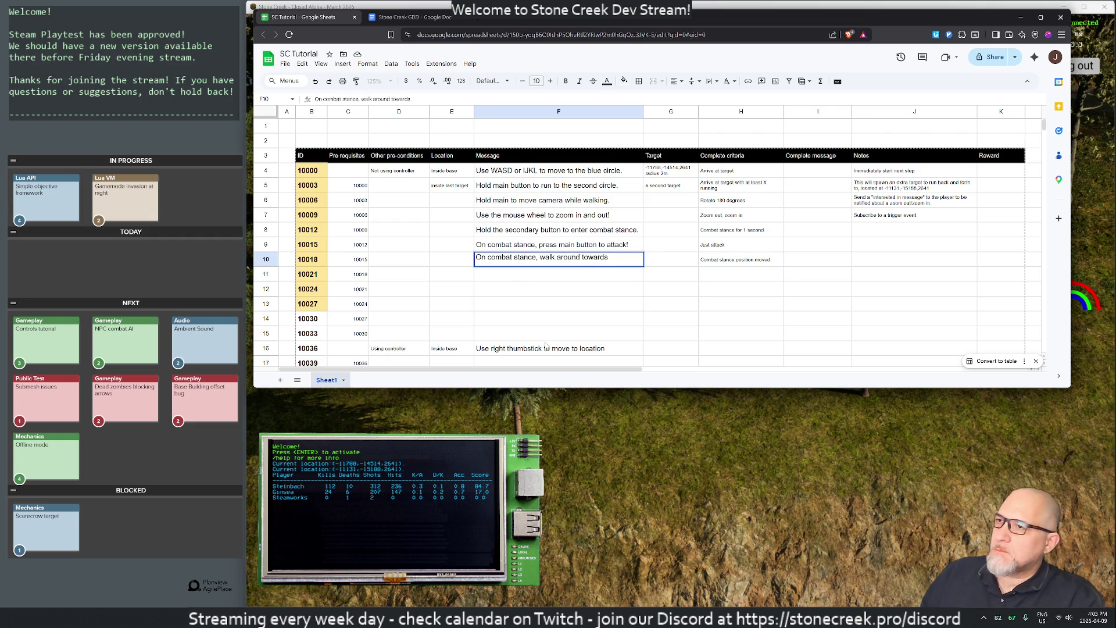
pyautogui.write('scarecrow')
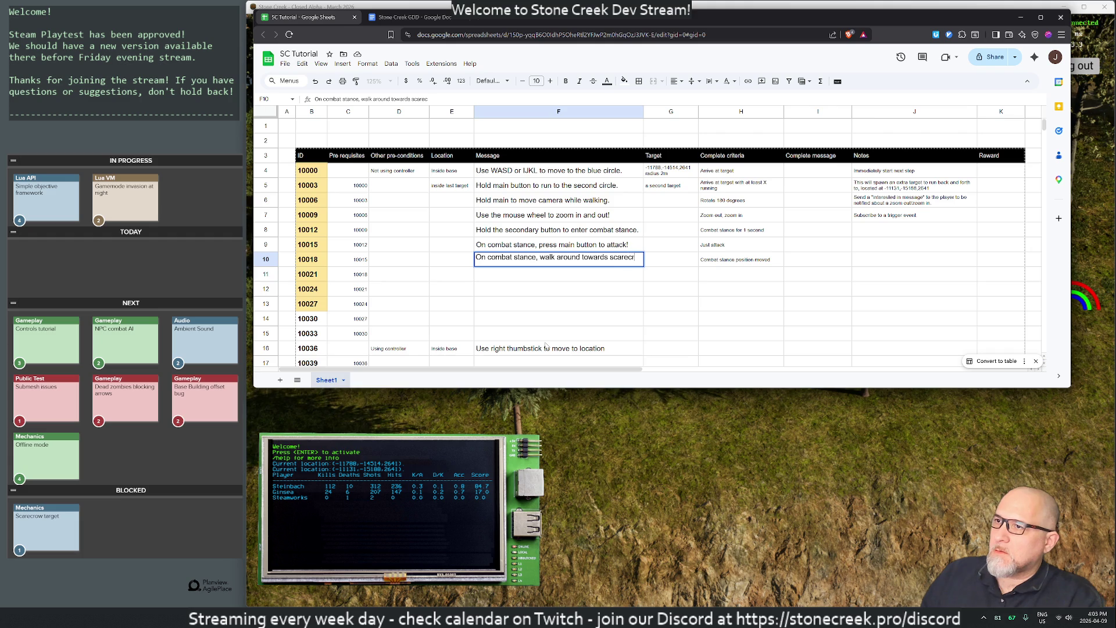
pyautogui.press('Return')
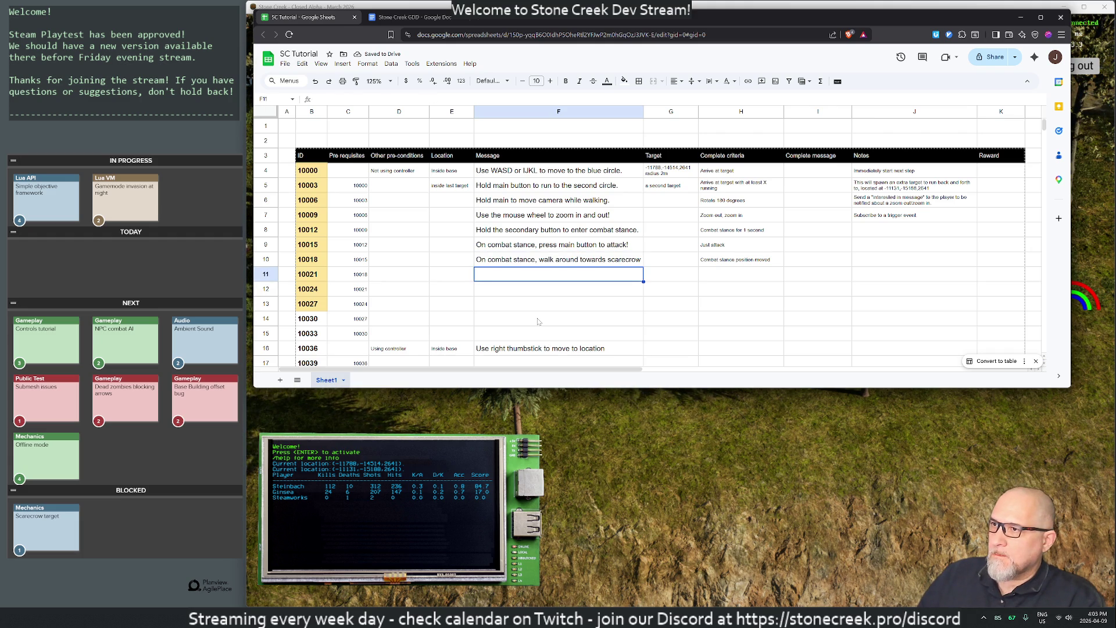
pyautogui.click(675, 263)
pyautogui.write('Scarecrow')
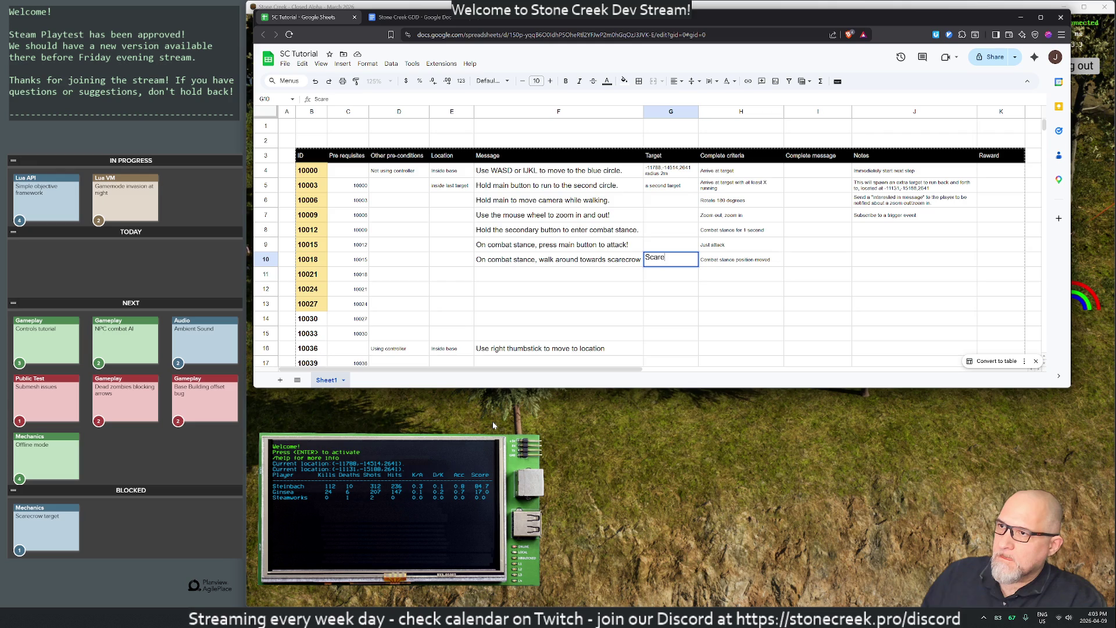
pyautogui.press('Return')
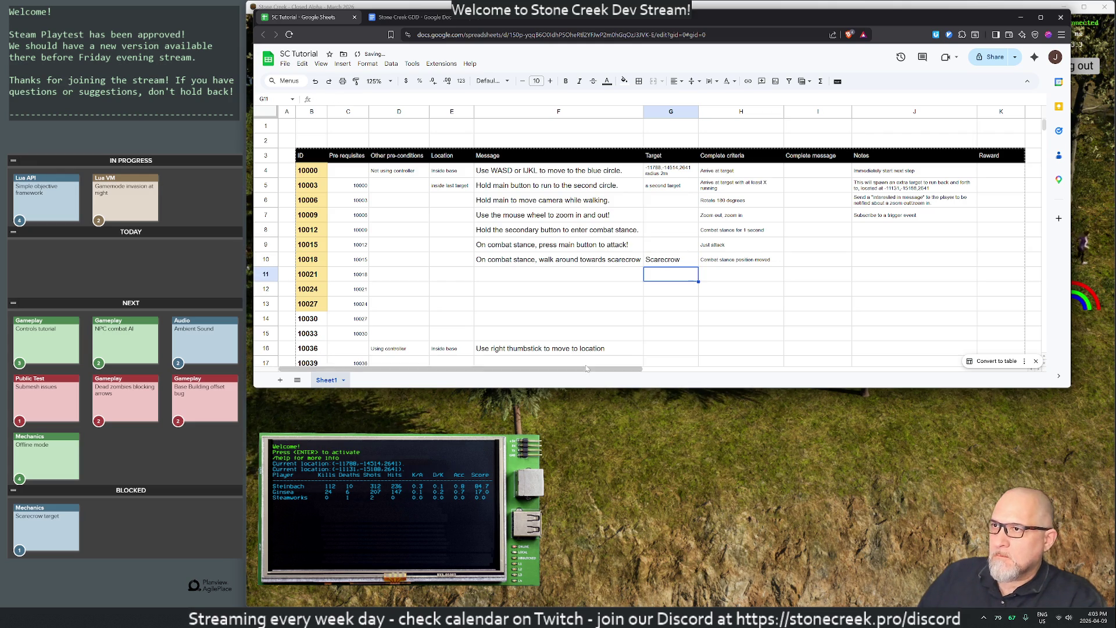
pyautogui.click(724, 266)
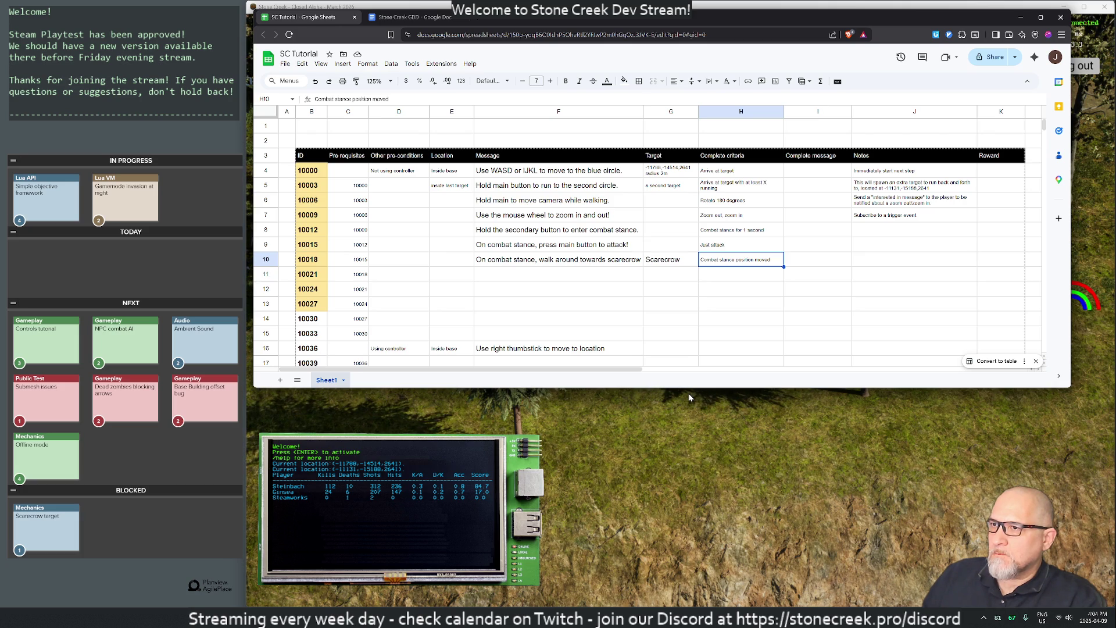
# Step: Revert row 10 by removing the added words from F10 and clearing the Scarecrow target
pyautogui.press('Left')
pyautogui.press('Left')
pyautogui.press('Left')
pyautogui.press('Right')
pyautogui.press('Return')
pyautogui.press('BackSpace')
pyautogui.press('BackSpace')
pyautogui.press('BackSpace')
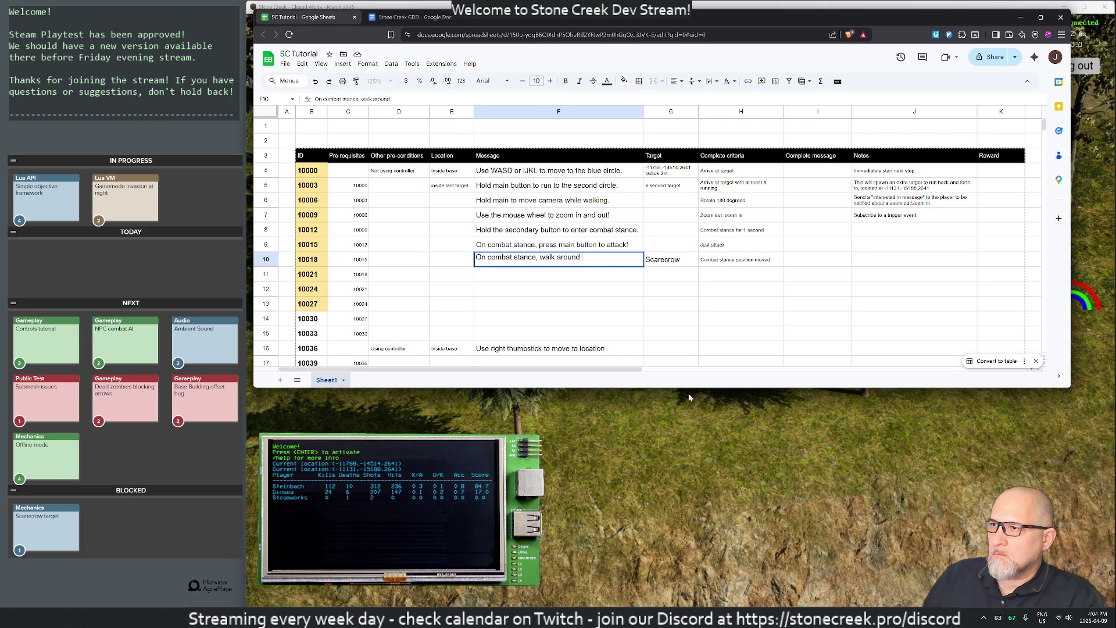
pyautogui.press('BackSpace')
pyautogui.press('BackSpace')
pyautogui.press('BackSpace')
pyautogui.press('Return')
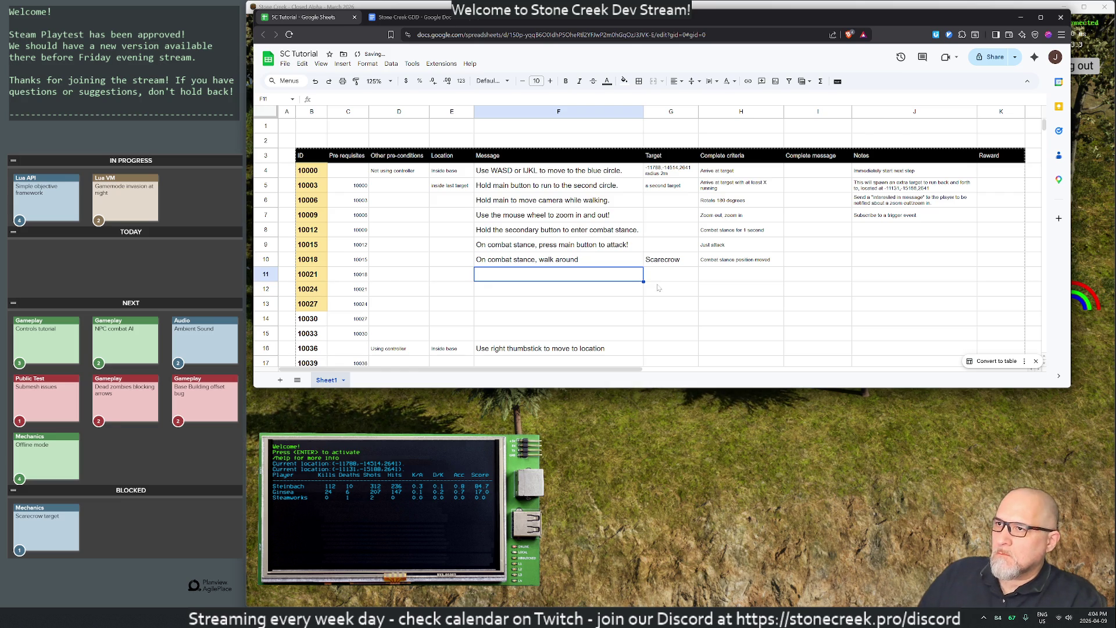
pyautogui.press('Up')
pyautogui.press('Right')
pyautogui.press('Return')
pyautogui.press('BackSpace')
pyautogui.press('BackSpace')
pyautogui.press('BackSpace')
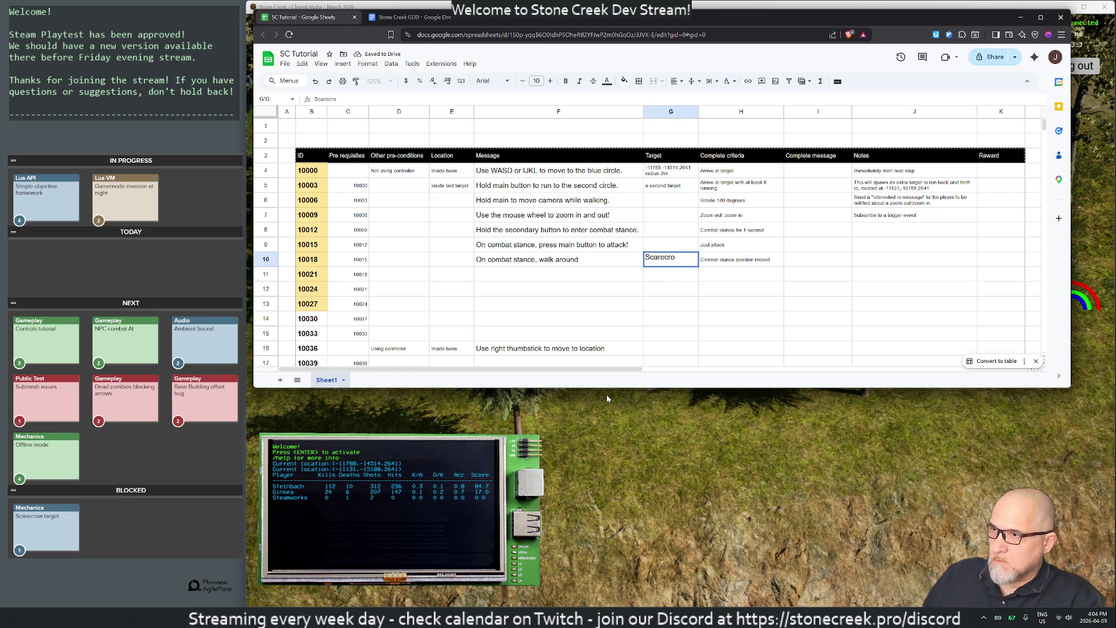
pyautogui.press('Return')
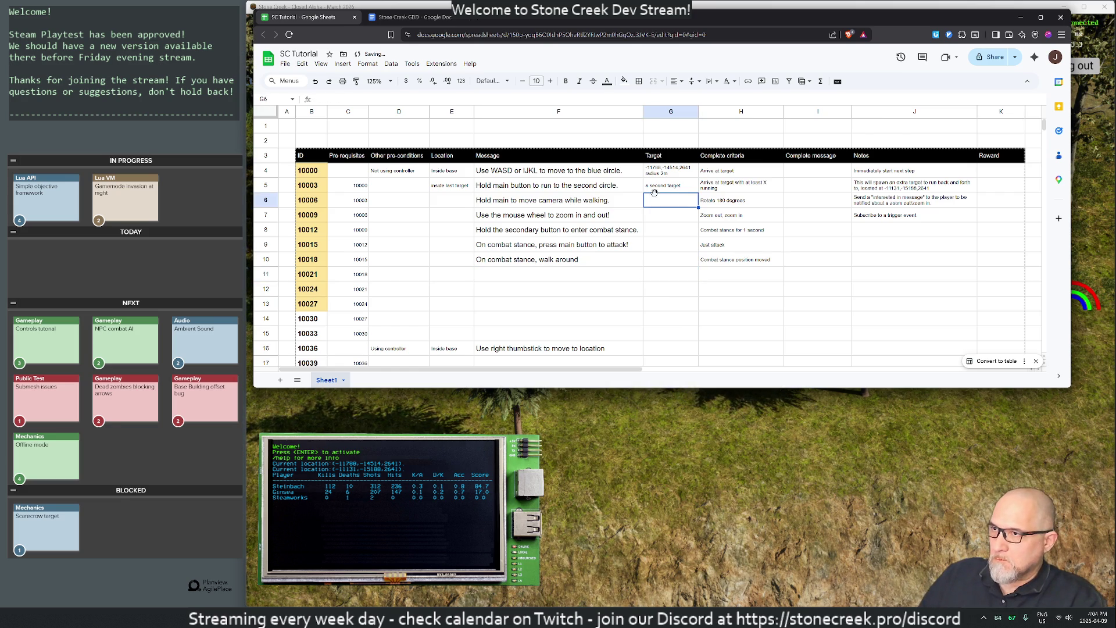
# Step: Copy G5's small-text formatting onto the Target cells G6 through G15
pyautogui.click(654, 187)
pyautogui.click(356, 81)
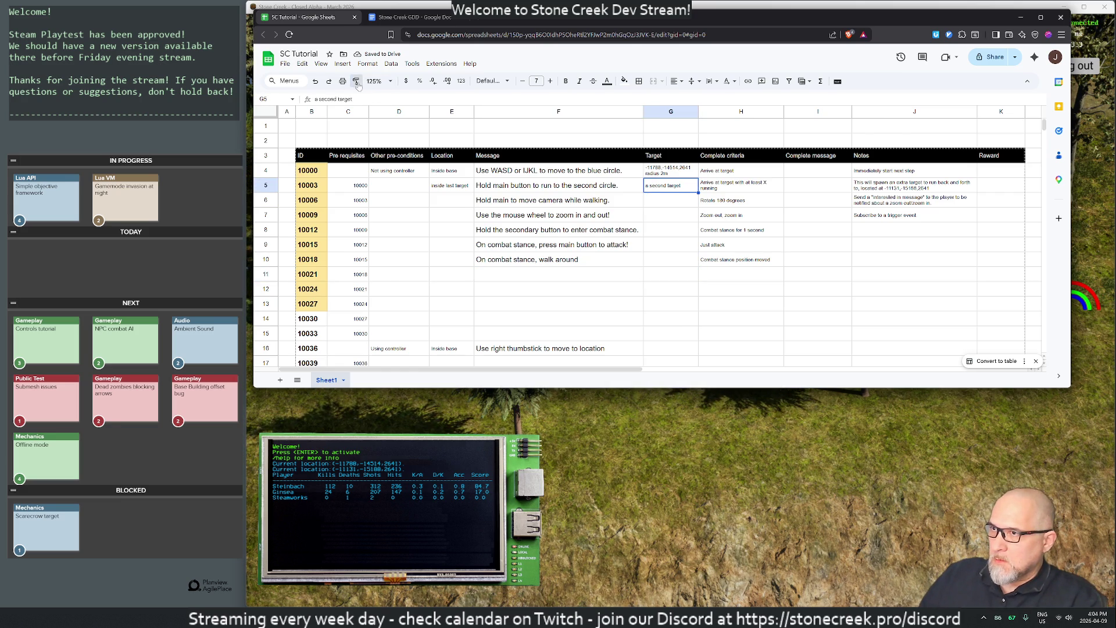
pyautogui.moveTo(669, 199); pyautogui.dragTo(665, 235)
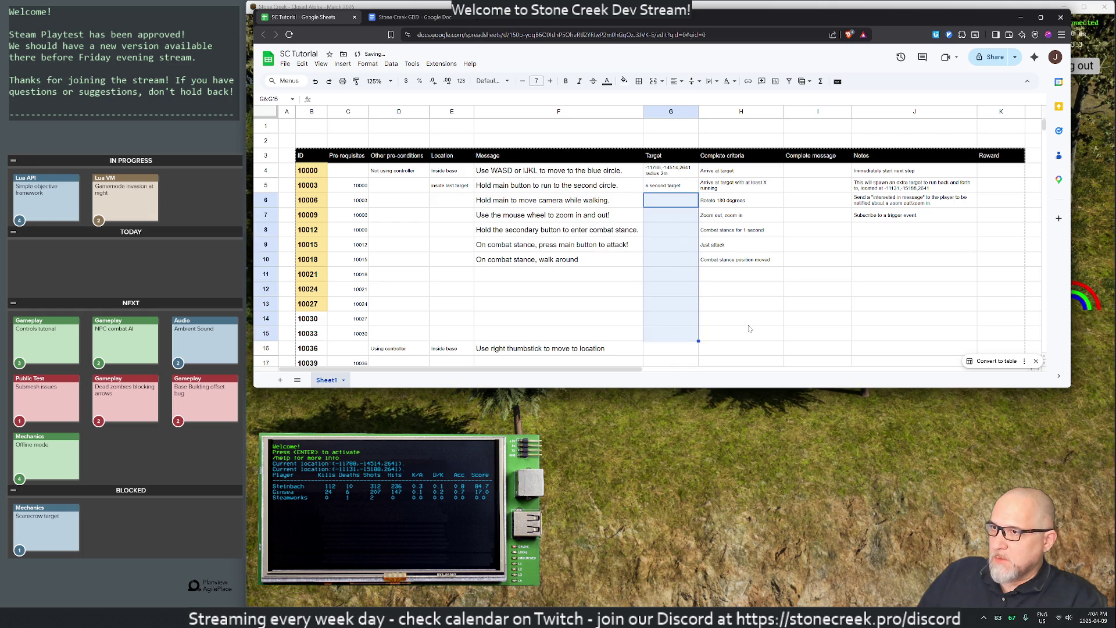
pyautogui.click(749, 325)
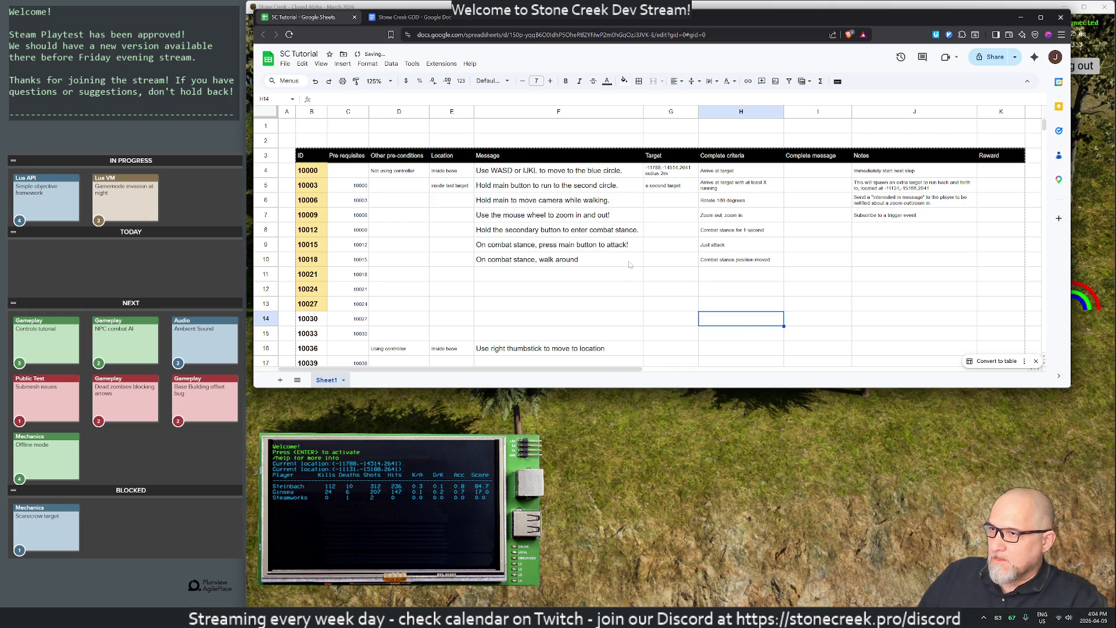
# Step: Set row 11's message to 'Go to scarecrow' and its criteria to 'Arrive at target'
pyautogui.click(517, 272)
pyautogui.write('Go to')
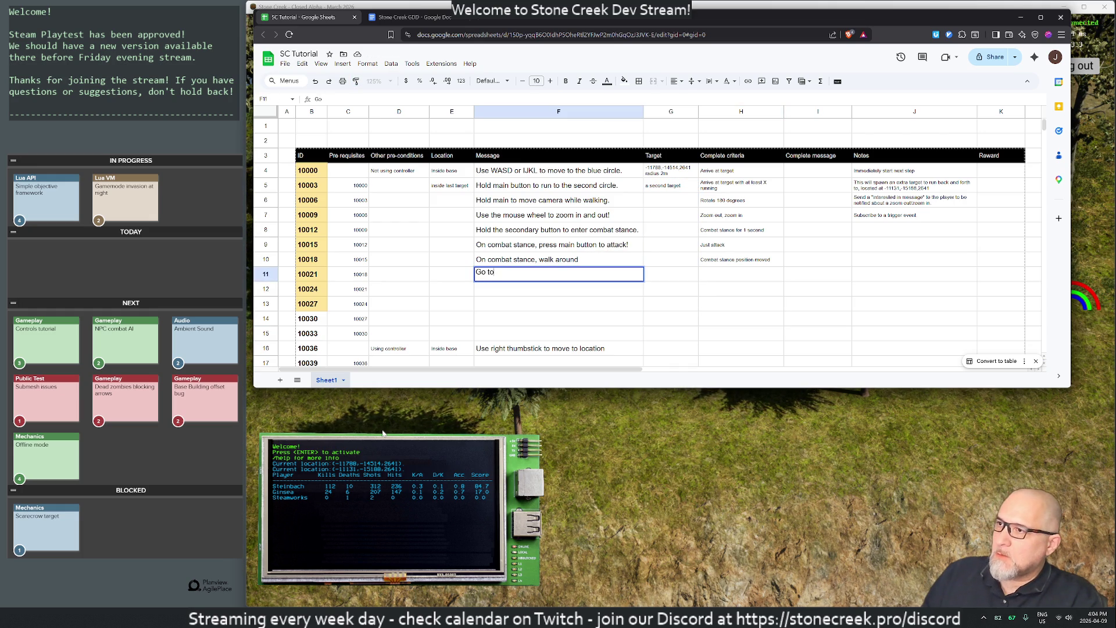
pyautogui.write(' scarecrow')
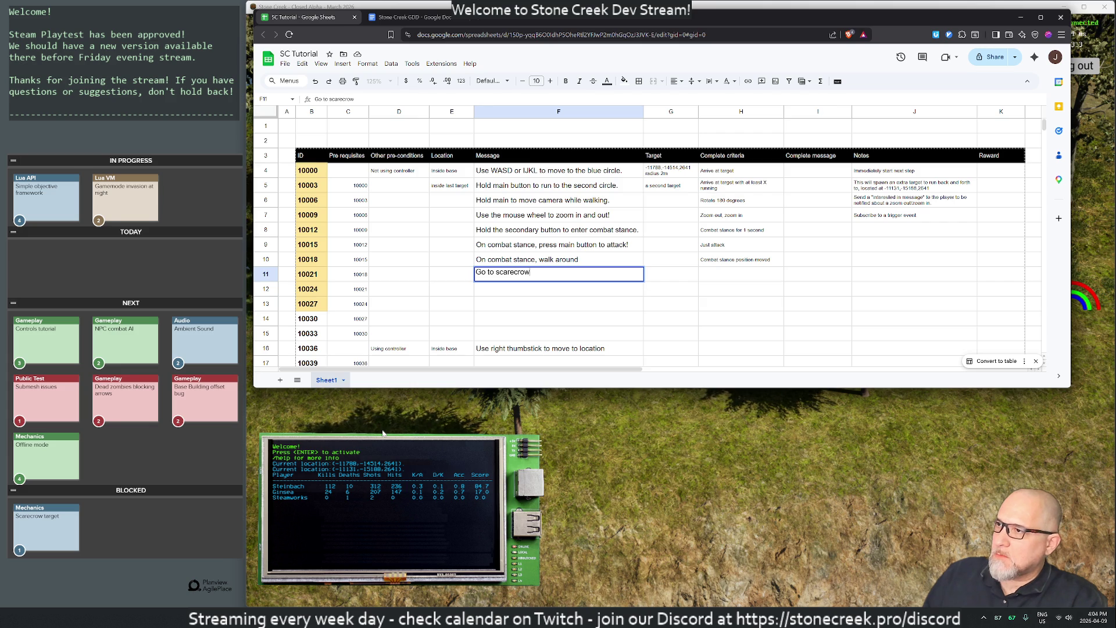
pyautogui.press('Return')
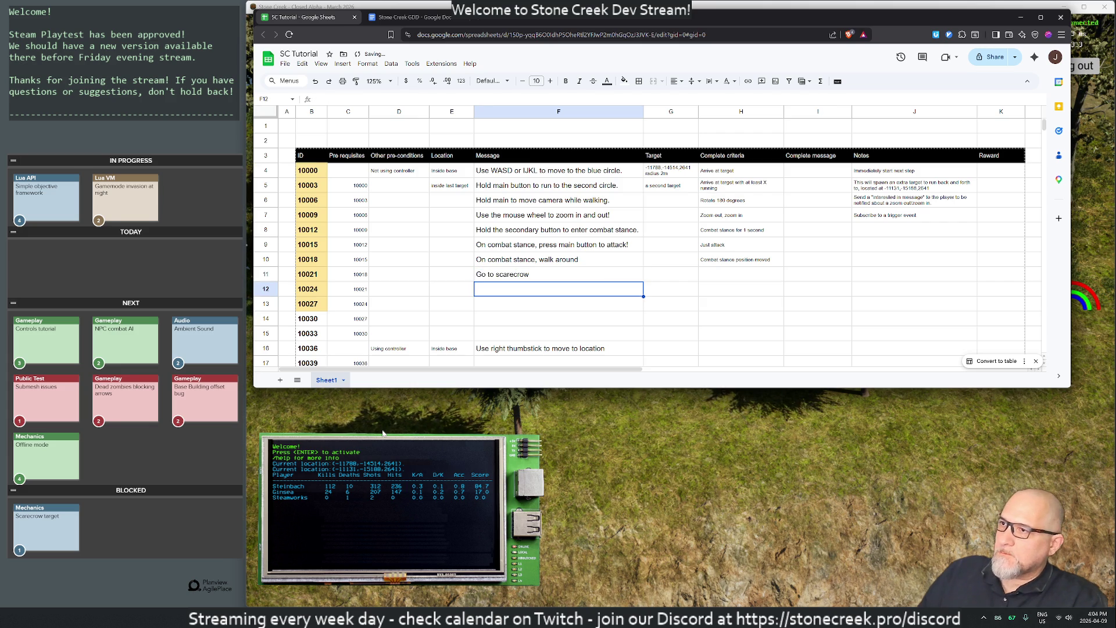
pyautogui.click(724, 276)
pyautogui.click(895, 279)
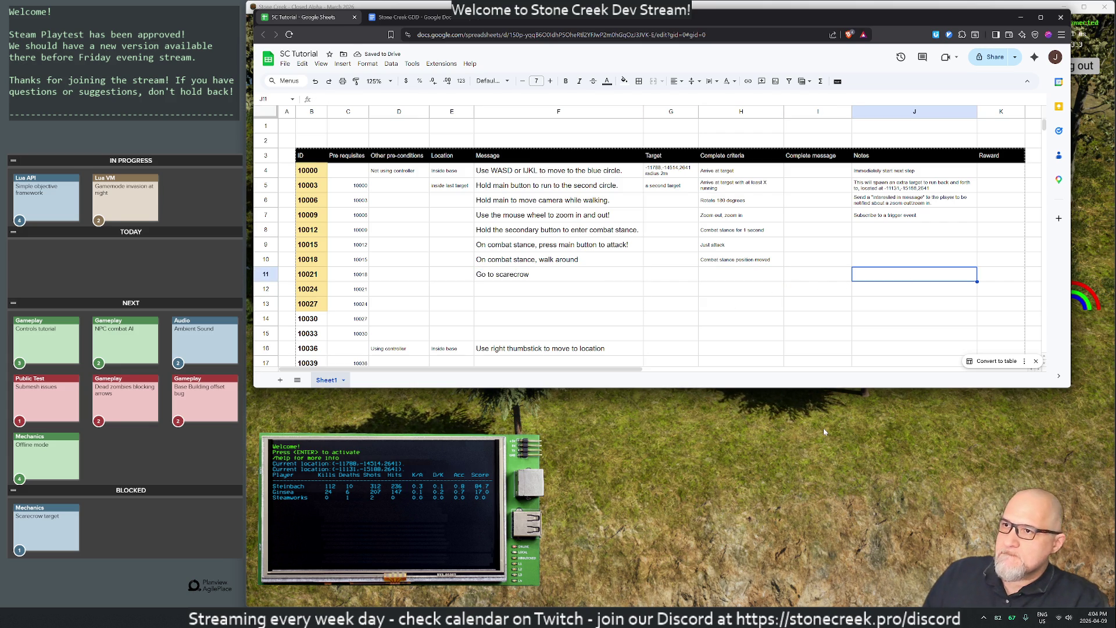
pyautogui.press('Left')
pyautogui.press('Left')
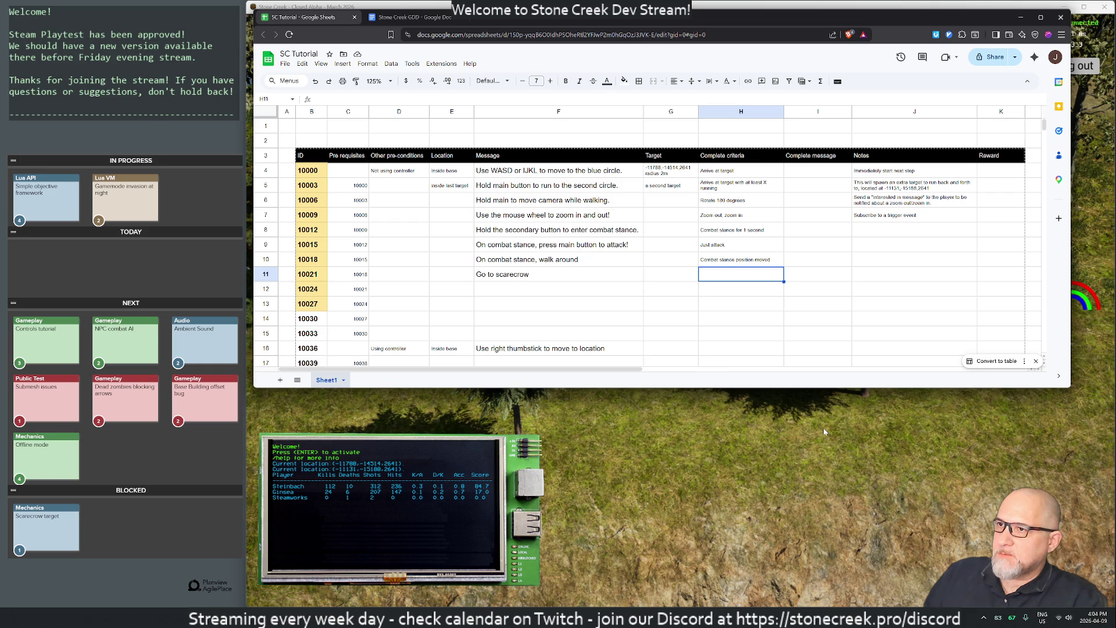
pyautogui.write('Arrive a')
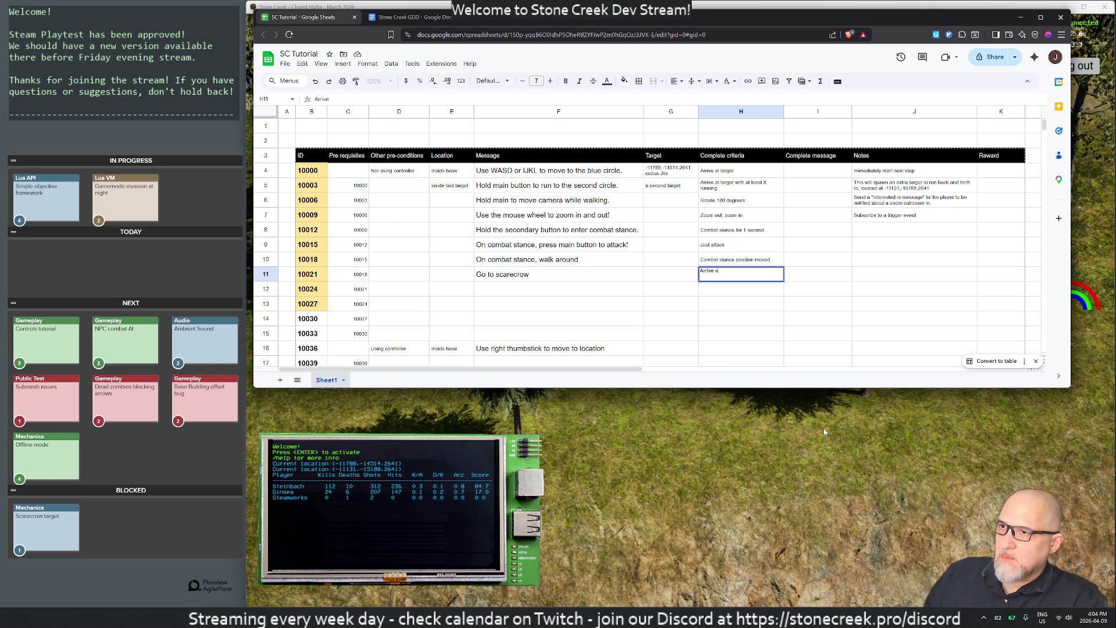
pyautogui.write('t target')
pyautogui.press('Return')
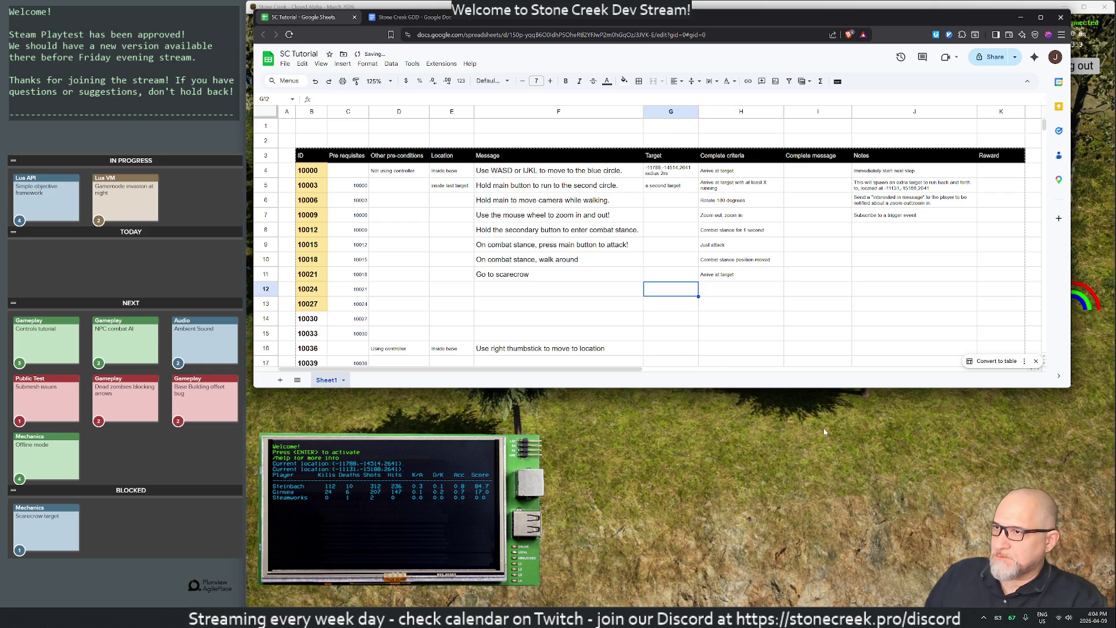
# Step: Enter 'x,y,z scarecrow' as row 11's target and 'Bow and arrows' as its reward
pyautogui.press('Up')
pyautogui.press('Left')
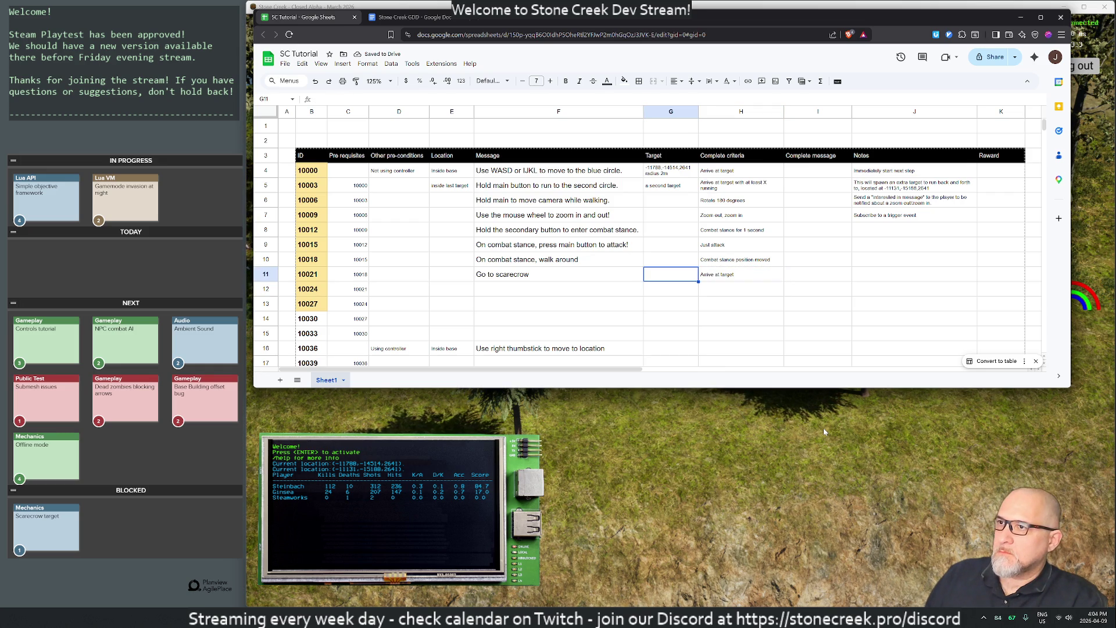
pyautogui.write('x,y,z scarecrow')
pyautogui.press('Return')
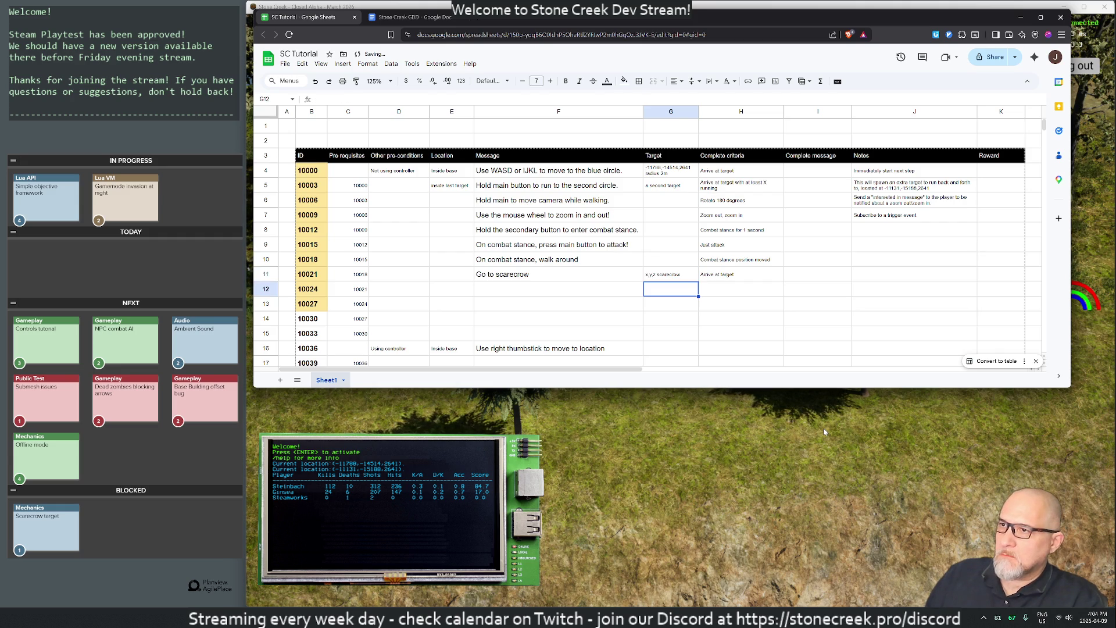
pyautogui.press('Right')
pyautogui.press('Up')
pyautogui.press('Right')
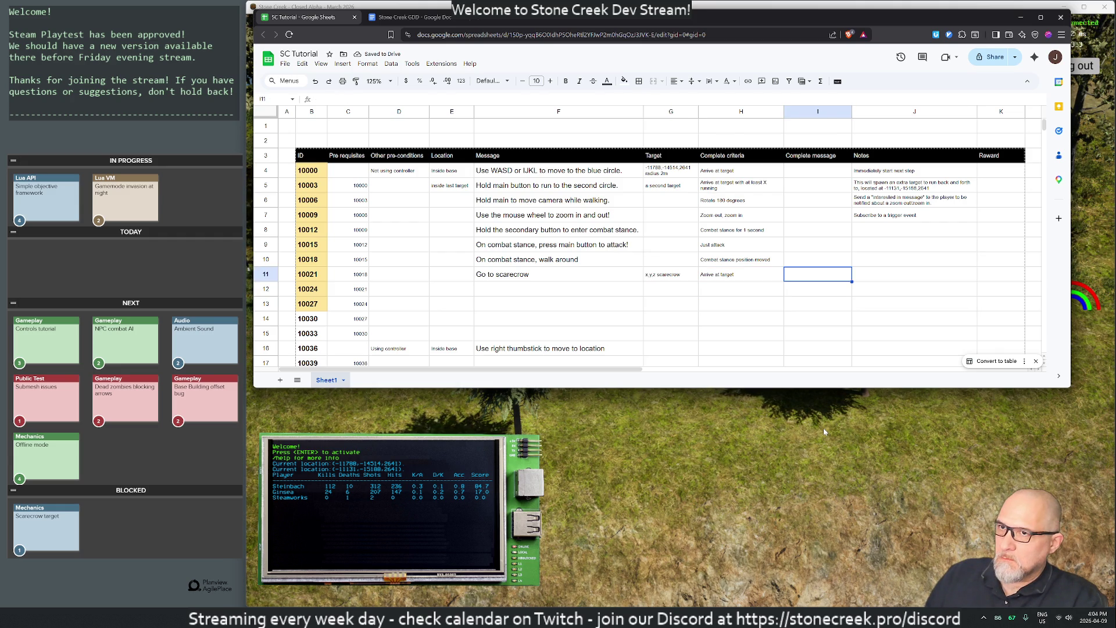
pyautogui.press('Right')
pyautogui.press('Right')
pyautogui.write('Bow and arrows')
pyautogui.press('Return')
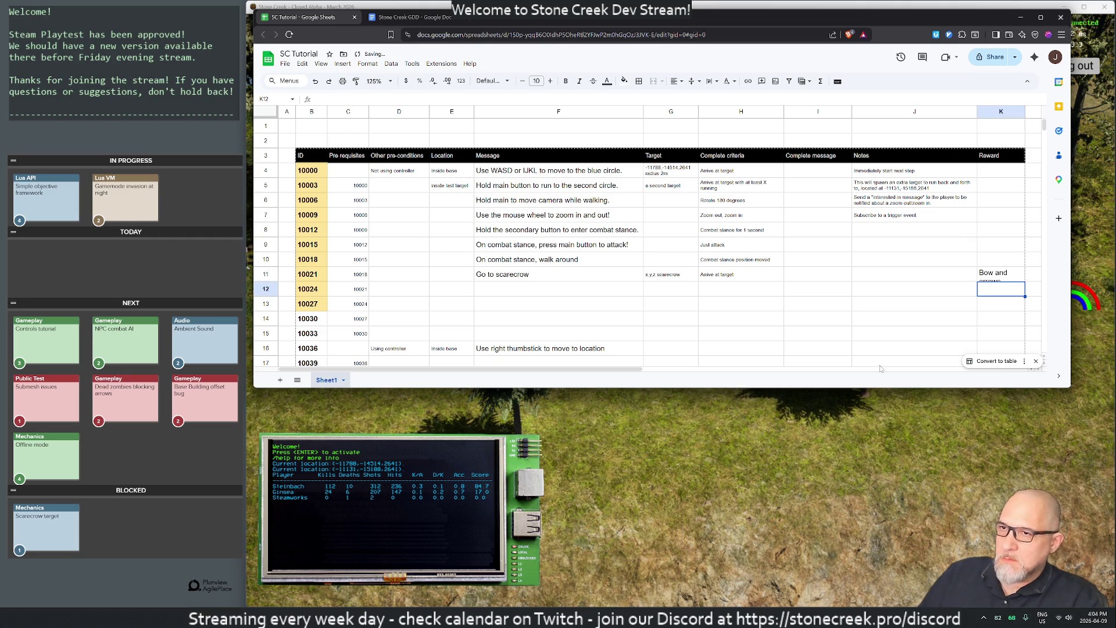
pyautogui.press('Up')
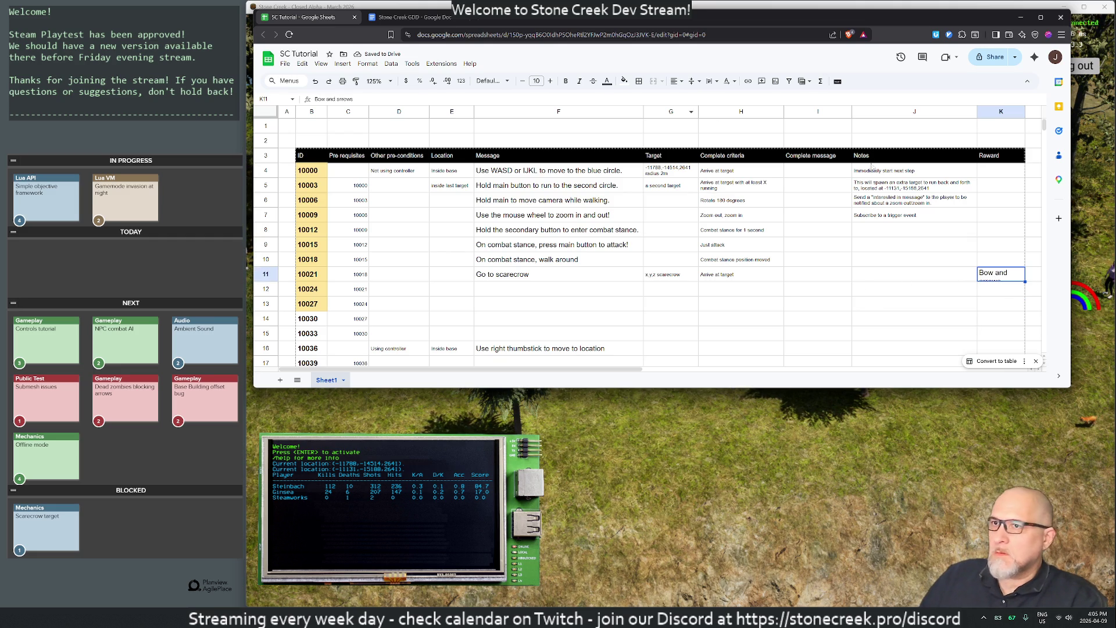
# Step: Paint the Notes cell J4's formatting onto the Reward column K4 through K62
pyautogui.click(915, 171)
pyautogui.click(356, 81)
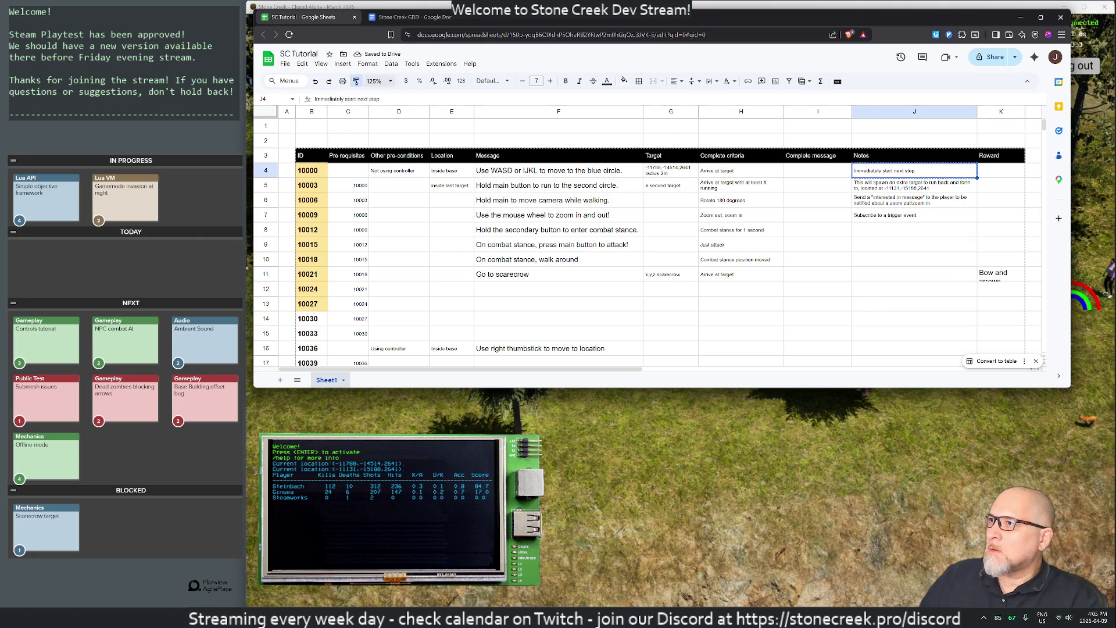
pyautogui.moveTo(991, 172)
pyautogui.mouseDown()
pyautogui.moveTo(989, 372)
pyautogui.moveTo(975, 356)
pyautogui.mouseUp()
pyautogui.scroll(2, 975, 356)
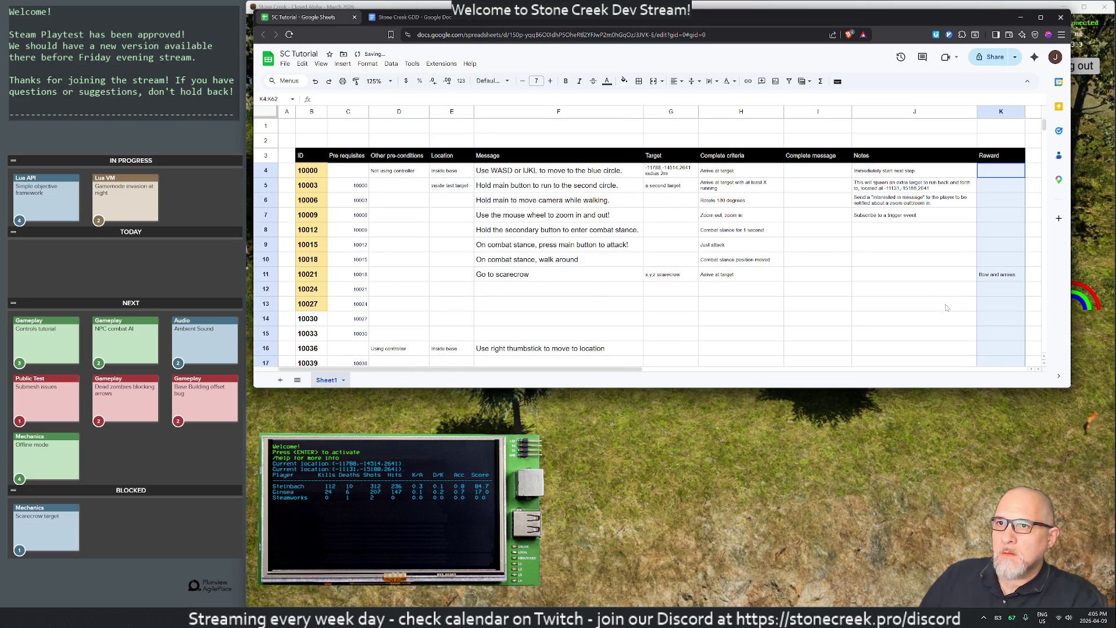
pyautogui.click(915, 273)
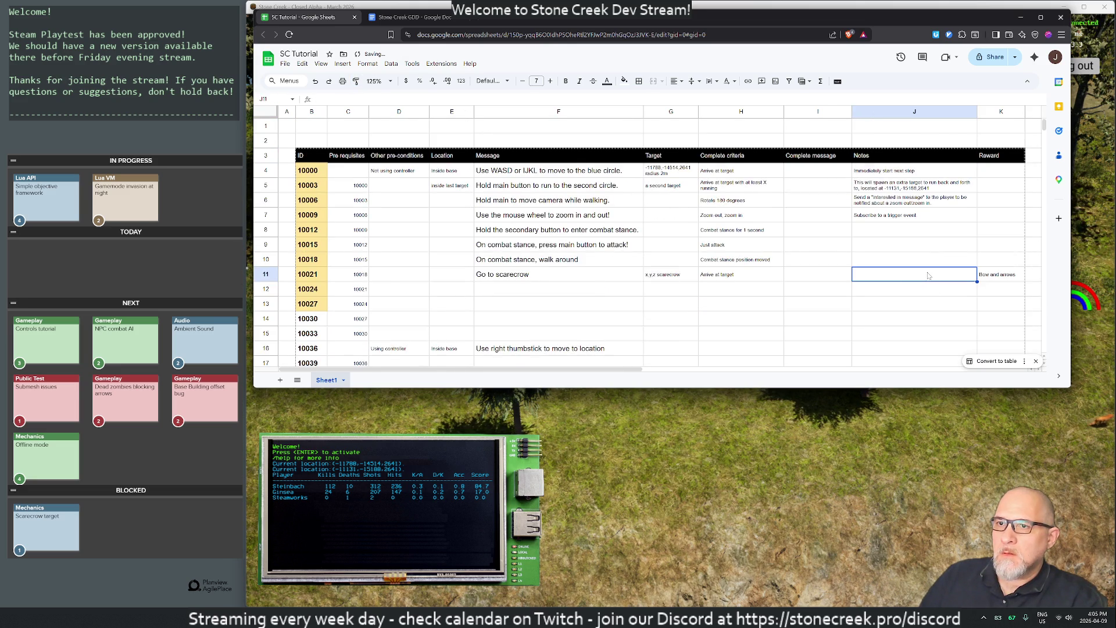
# Step: Write the F12 inventory message, then trim it to 'Open inventory with M'
pyautogui.click(552, 288)
pyautogui.write('Open inventory')
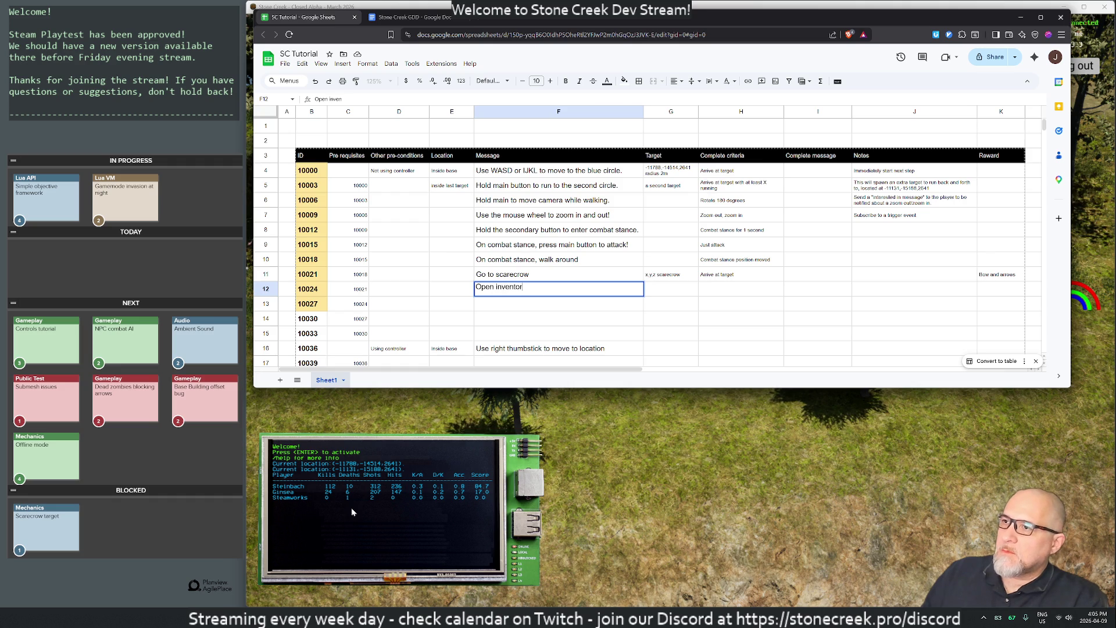
pyautogui.write(', double ')
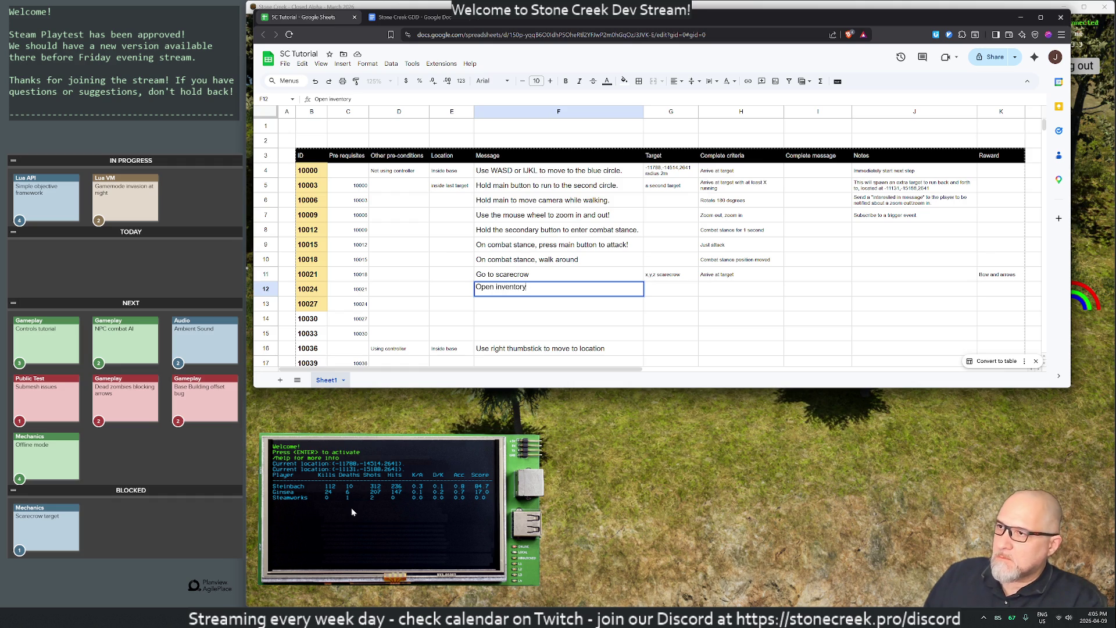
pyautogui.write('clic')
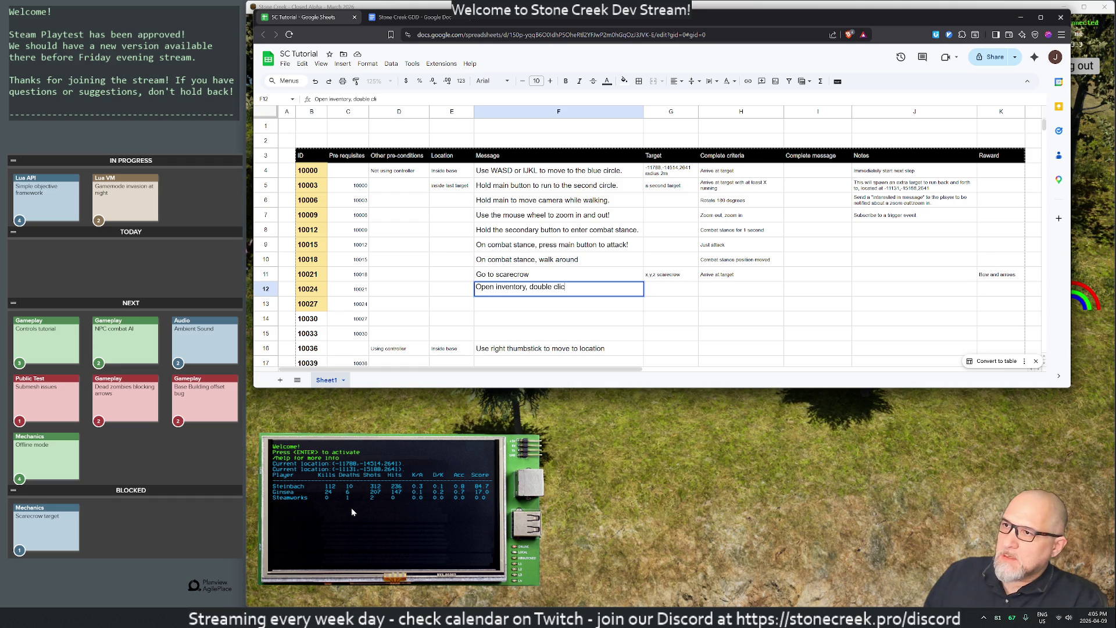
pyautogui.write('k your bow to equip.')
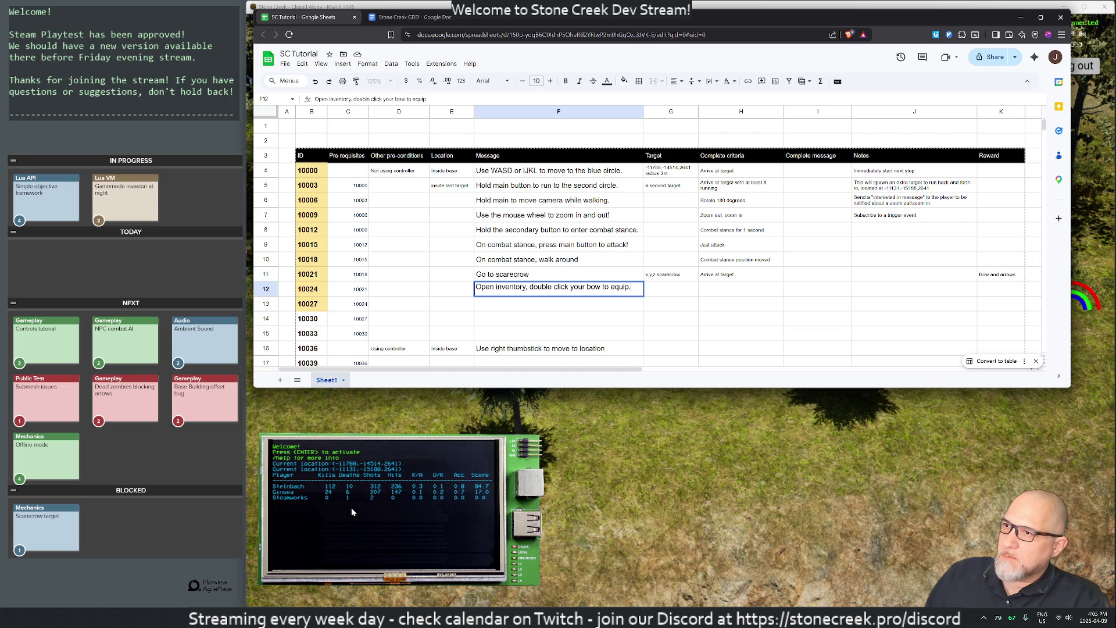
pyautogui.press('Return')
pyautogui.doubleClick(526, 289)
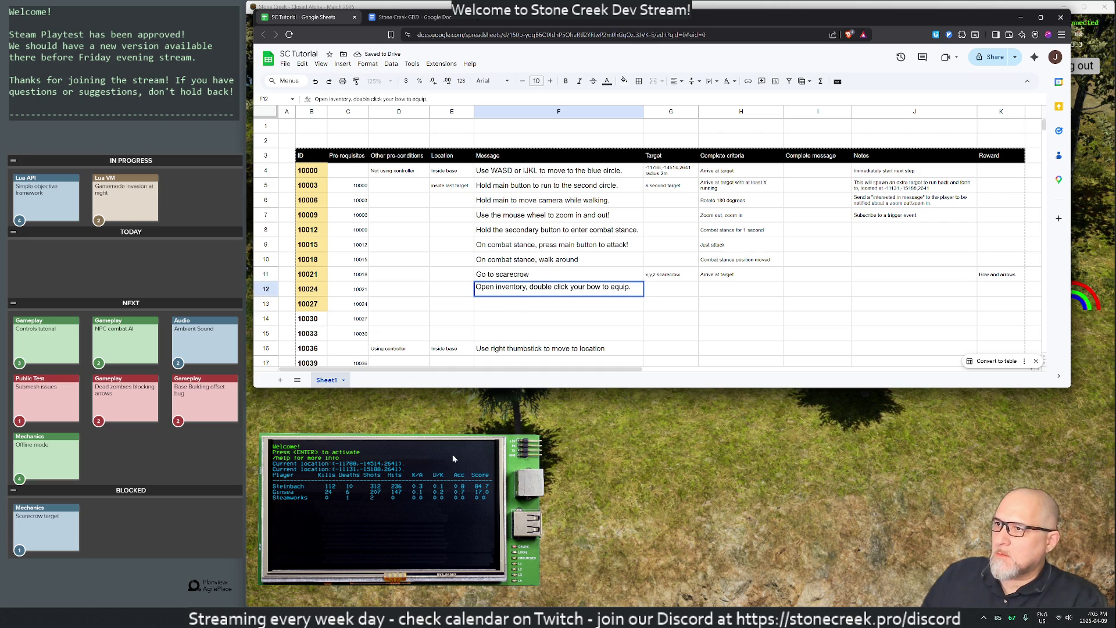
pyautogui.write('with M')
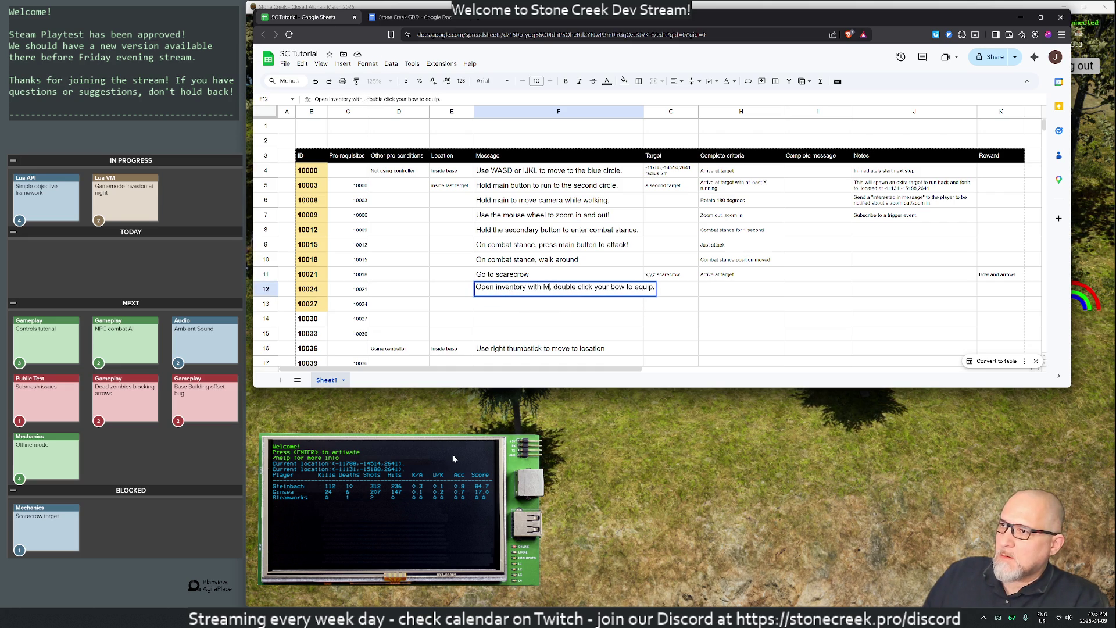
pyautogui.hotkey('shift', 'Right')
pyautogui.hotkey('shift', 'Right')
pyautogui.hotkey('shift', 'Right')
pyautogui.hotkey('shift', 'Right')
pyautogui.hotkey('shift', 'Right')
pyautogui.hotkey('shift', 'Right')
pyautogui.press('BackSpace')
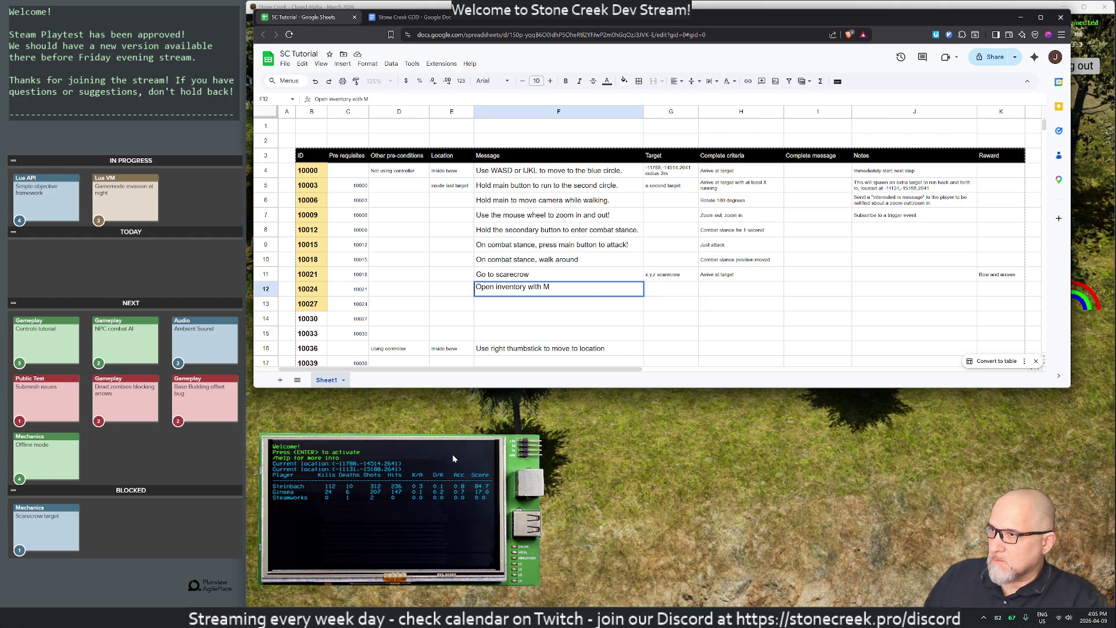
pyautogui.press('Return')
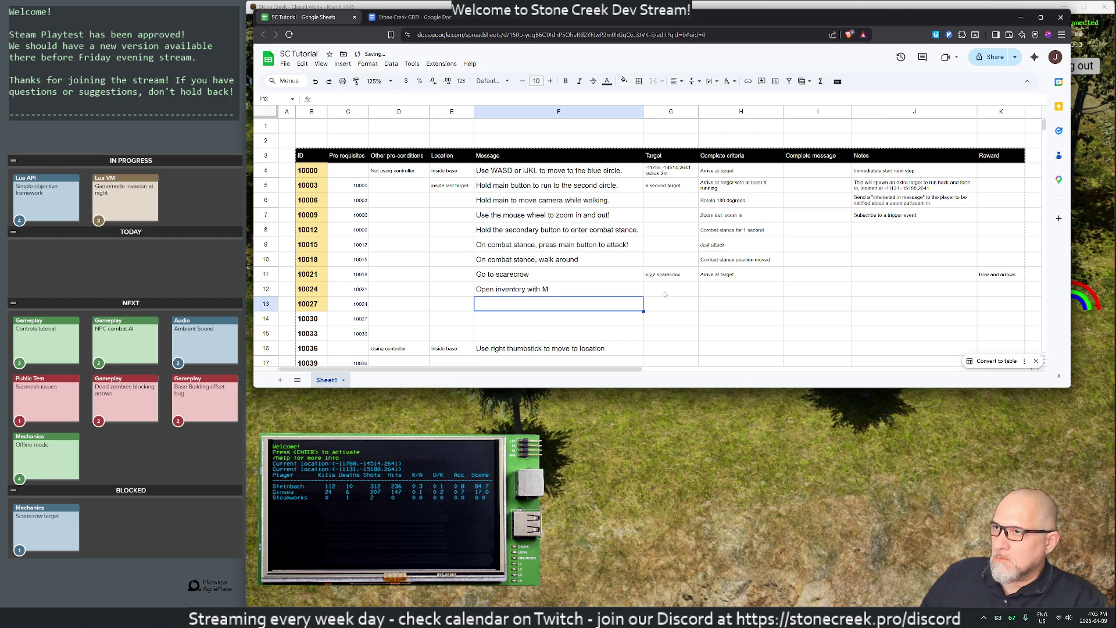